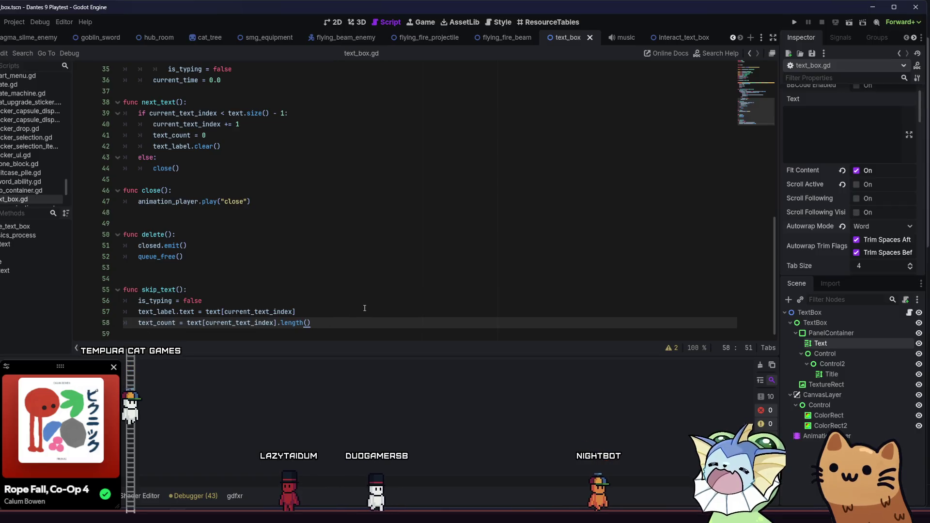
Start a debug run of the project to test the text box changes.
left_click(794, 21)
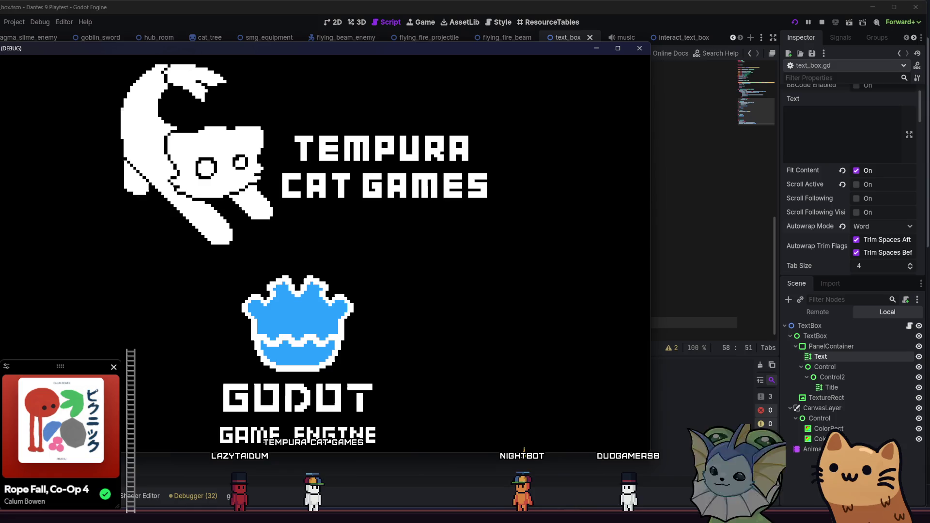
Maximize the game window and start the game from the title menu.
key("super+Up")
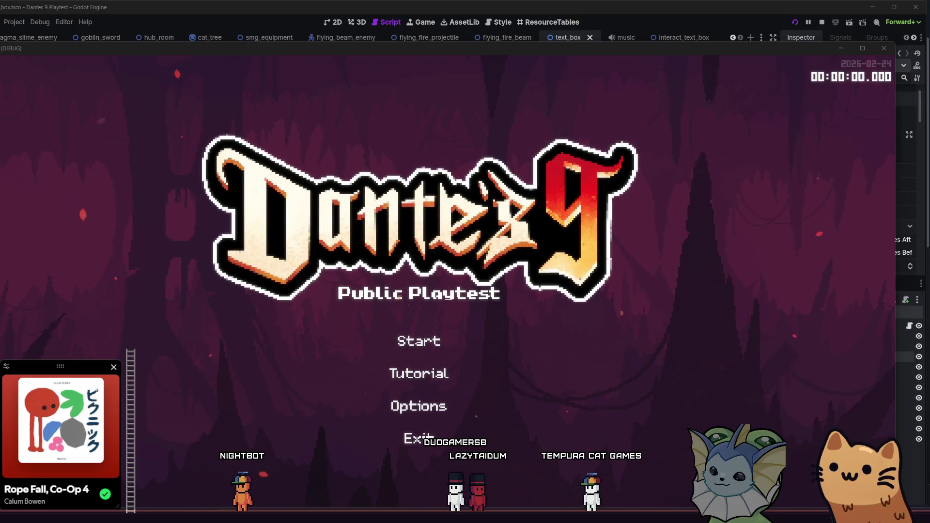
left_click(344, 347)
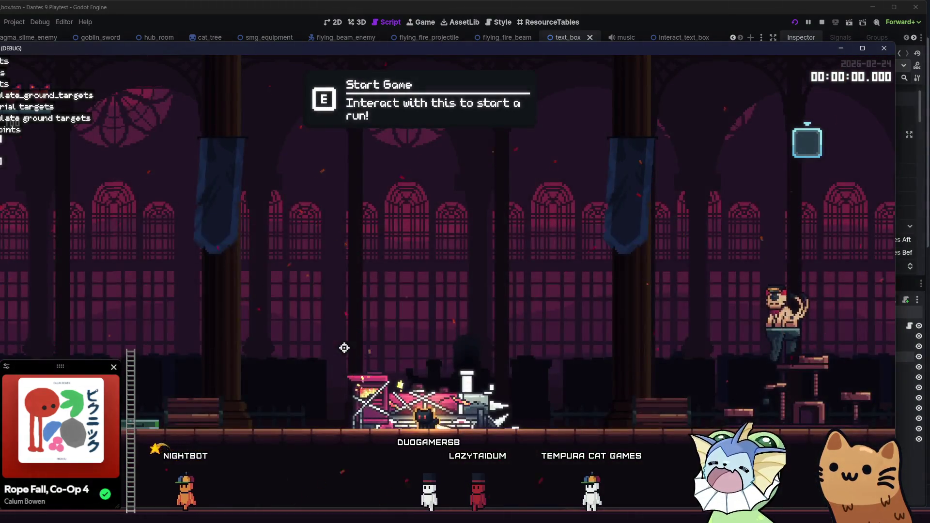
Walk to the stationmaster and open, advance and close her dialogue several times.
key("d")
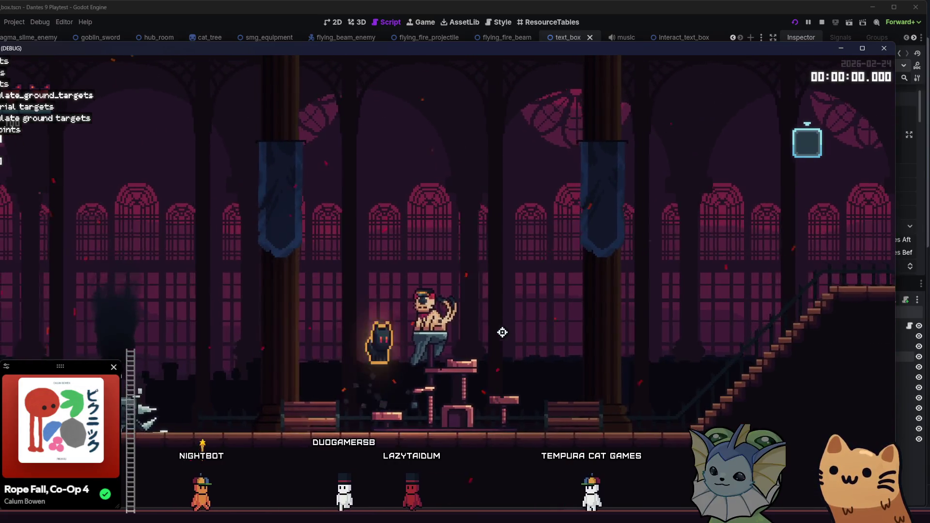
key("e")
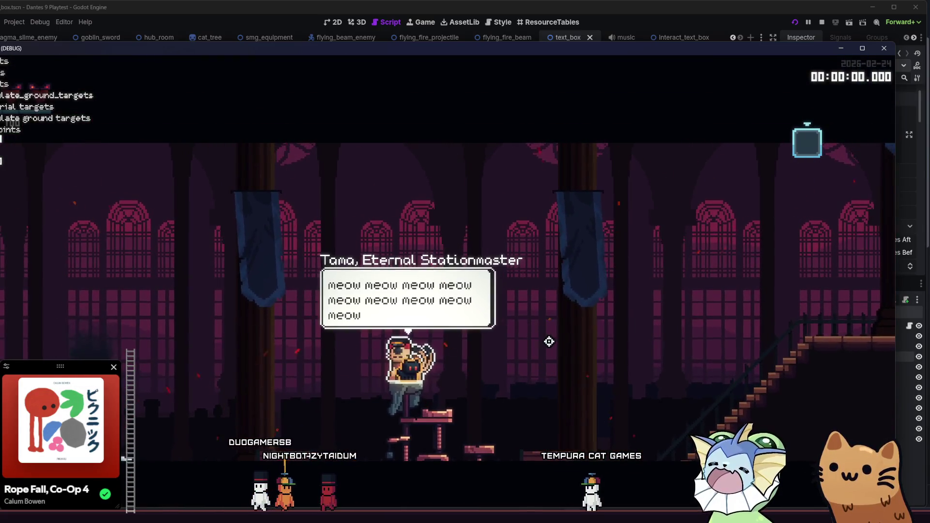
key("e")
key("e")
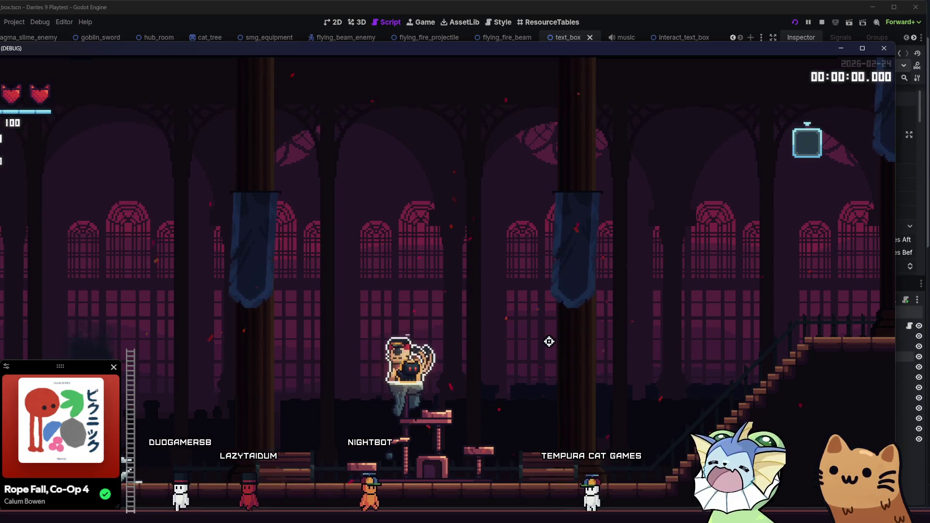
key("e")
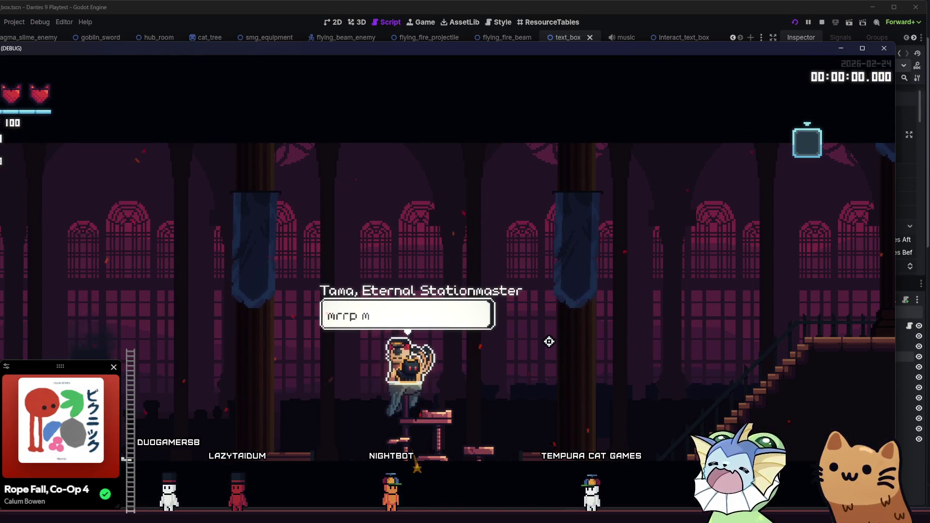
key("e")
key("e")
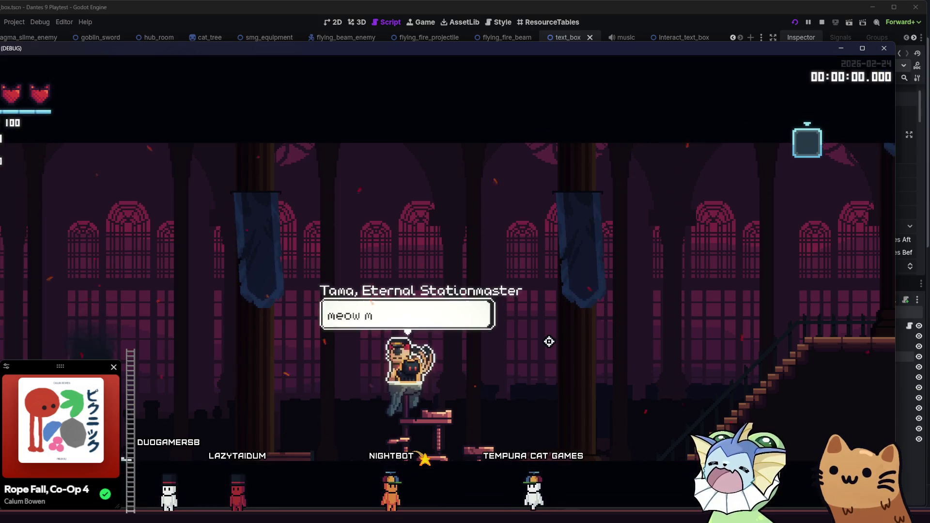
key("e")
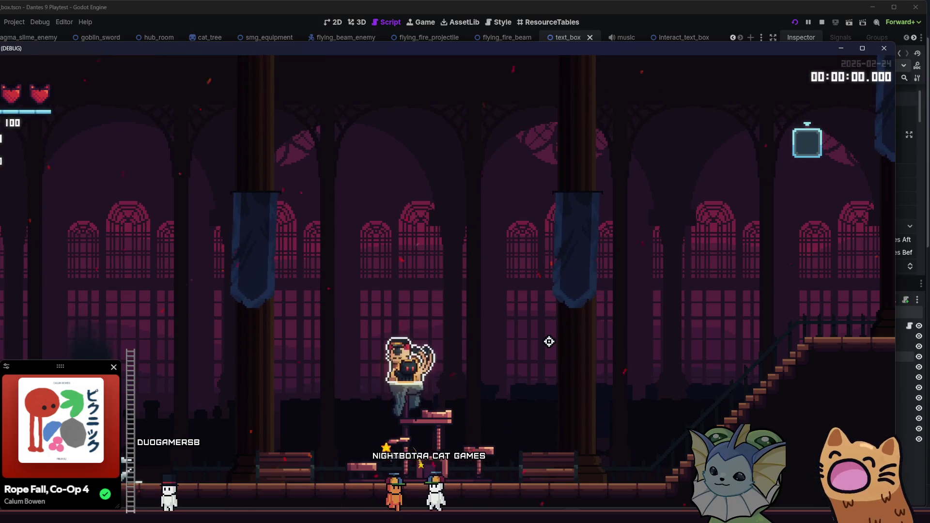
key("e")
key("e")
key("e")
key("e")
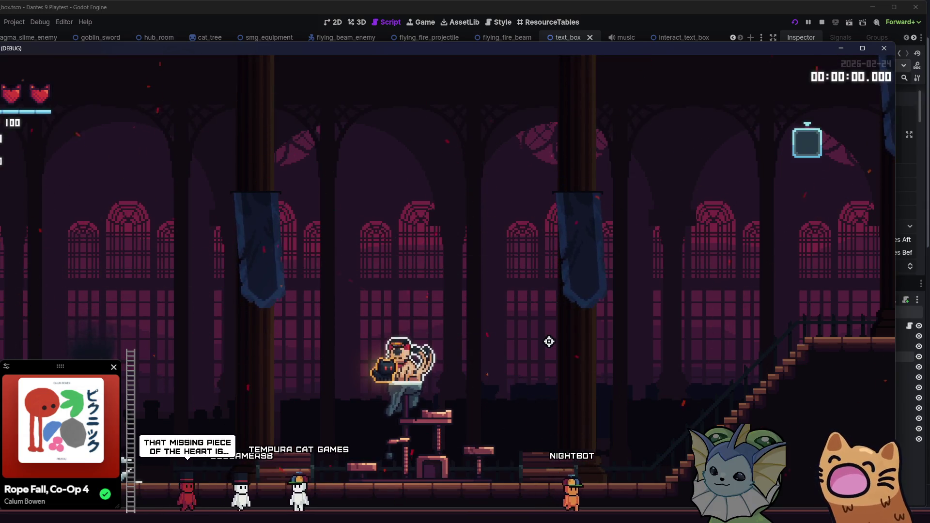
key("e")
key("e")
key("e")
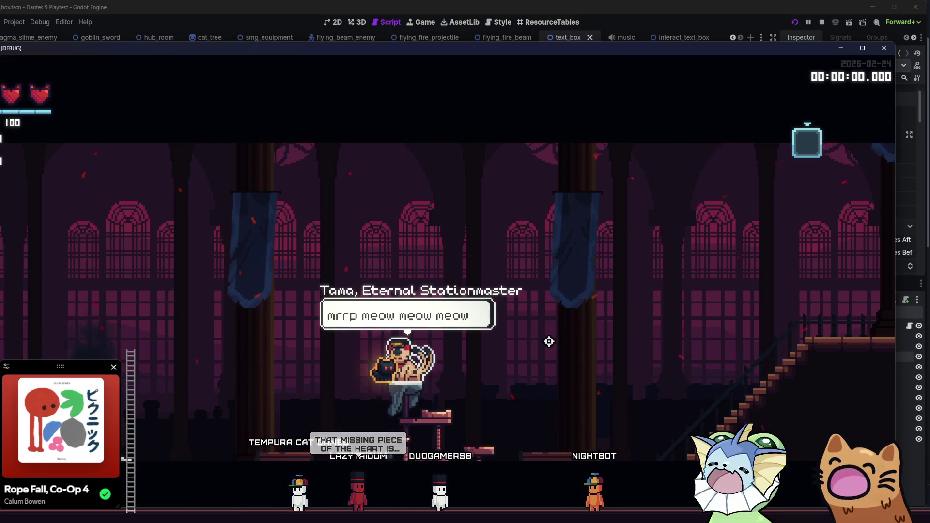
Keep reopening and dismissing the stationmaster's dialogue, then move the game window aside.
key("e")
key("e")
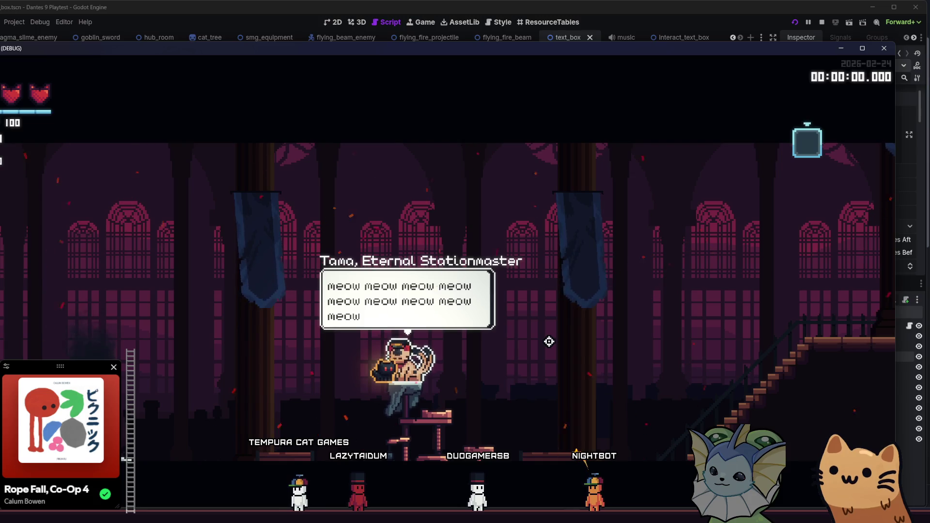
key("e")
key("e")
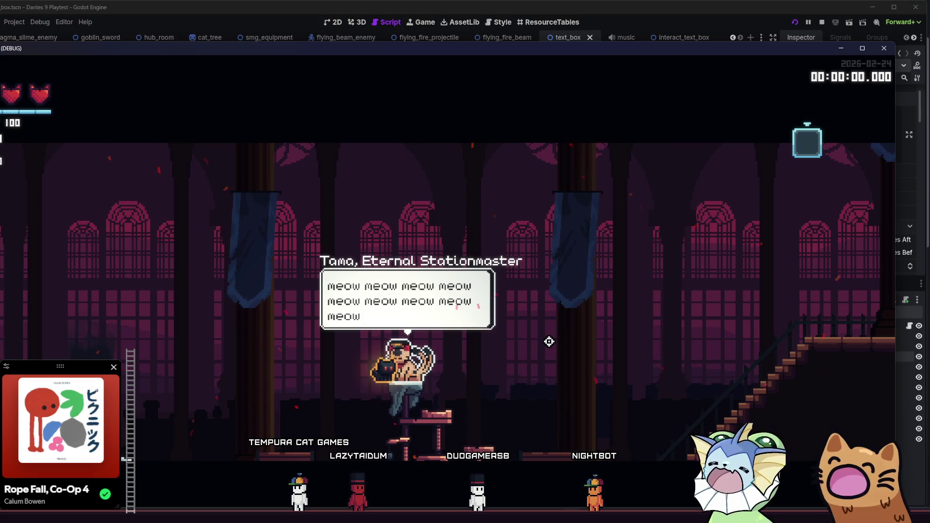
key("e")
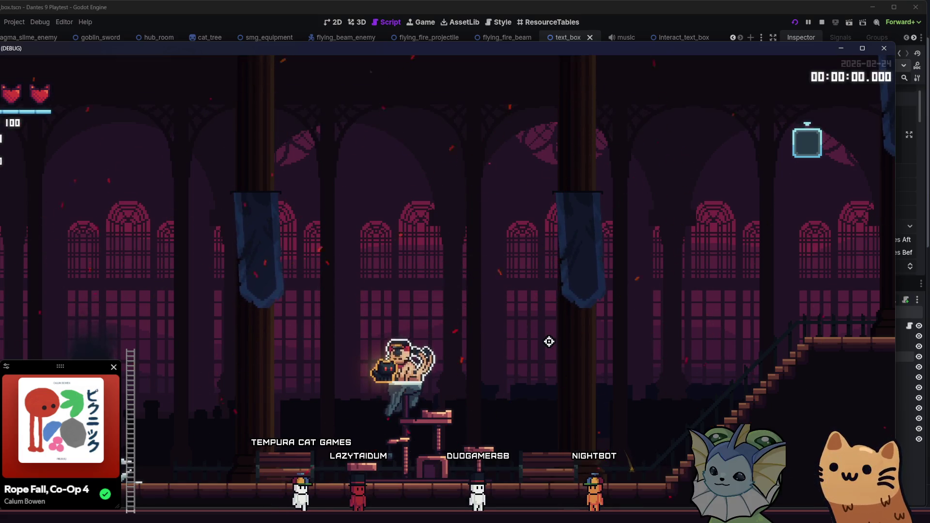
key("e")
key("e")
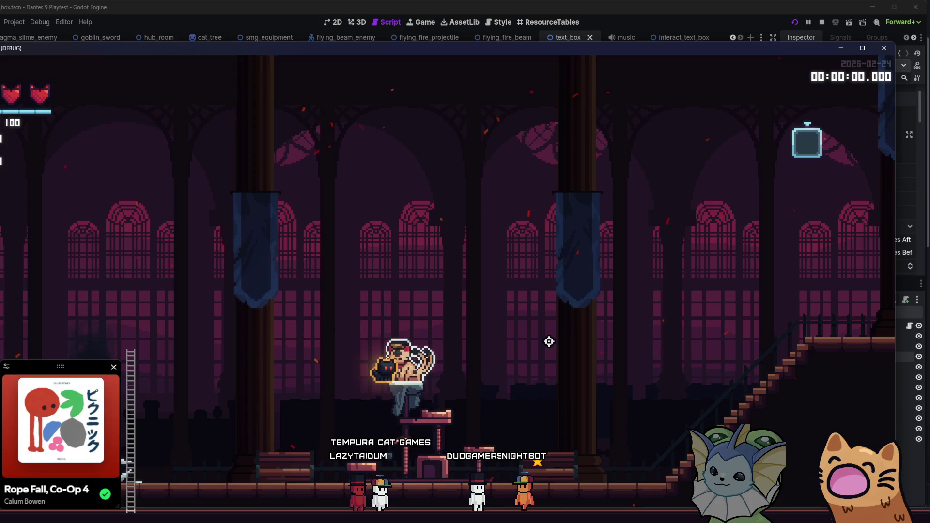
key("e")
key("e")
key("e")
key("e")
key("e")
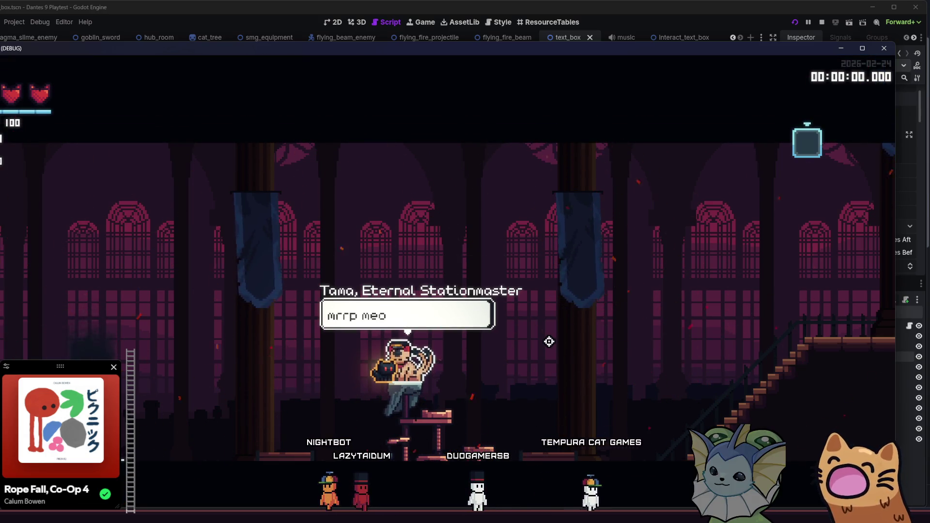
key("e")
key("e")
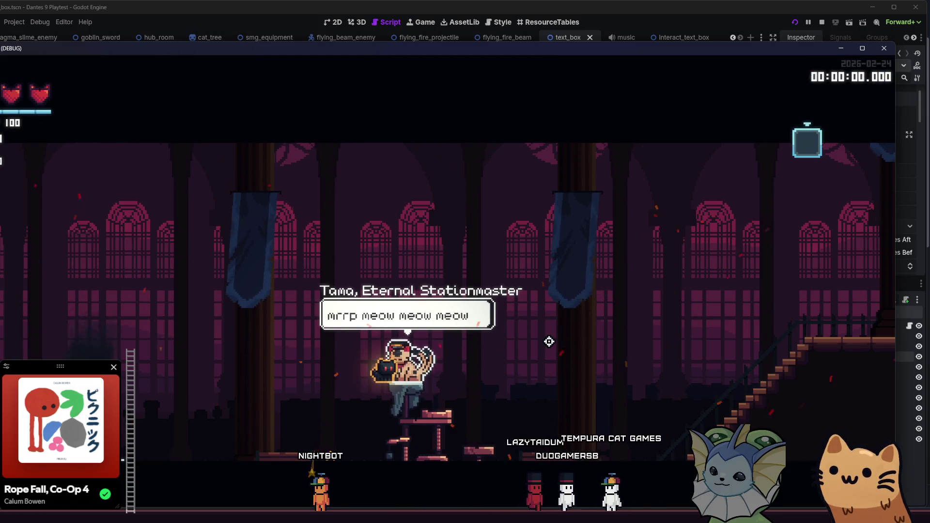
key("e")
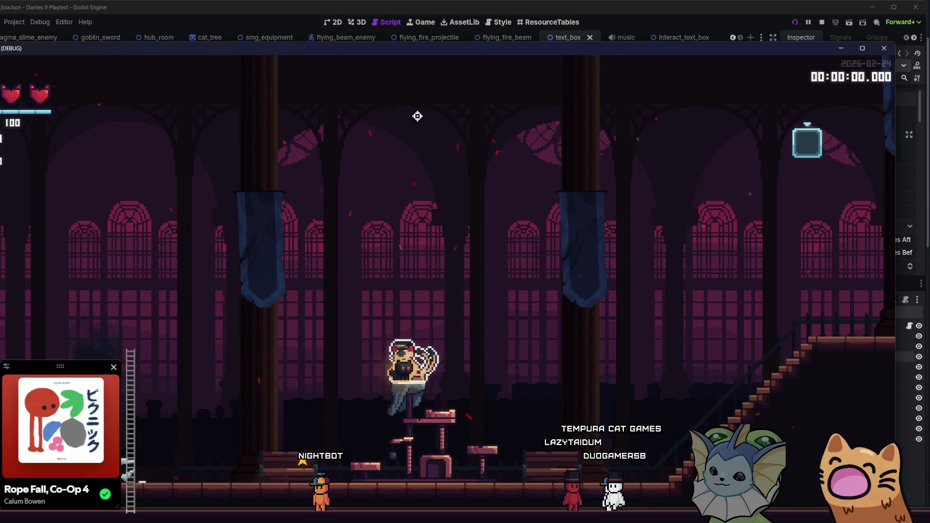
mouse_move(392, 46)
left_mouse_down()
mouse_move(235, 54)
mouse_move(317, 28)
mouse_move(339, 3)
left_mouse_up()
Repeatedly open and close Tama's dialogue to test the input lock.
key("e")
key("e")
key("e")
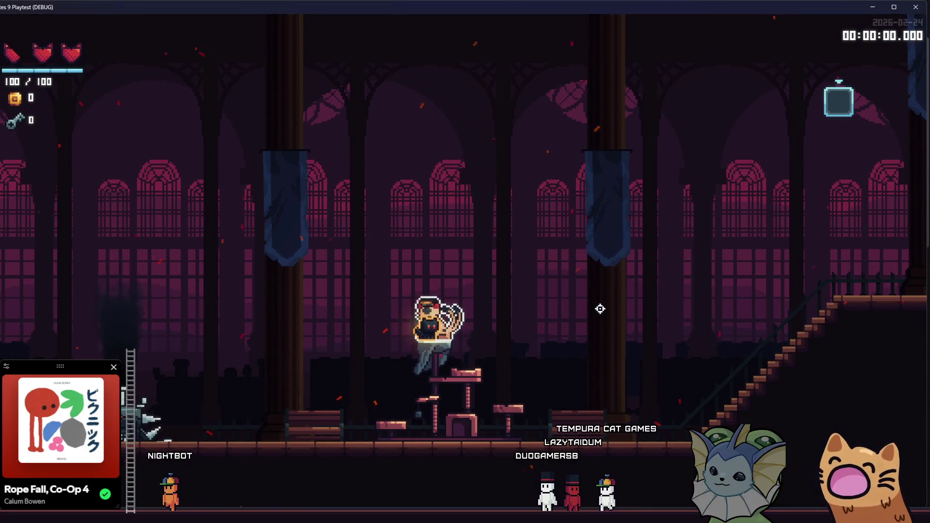
key("e")
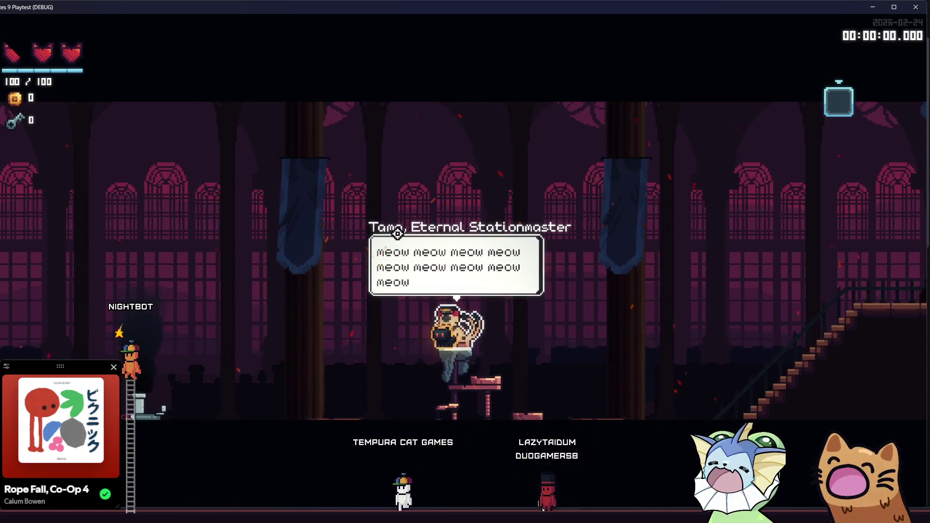
key("e")
key("e")
key("e")
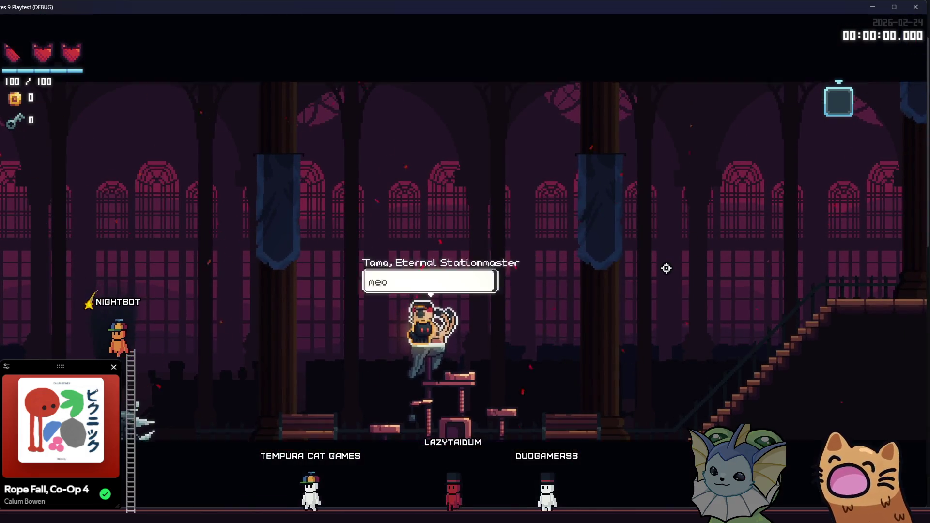
key("e")
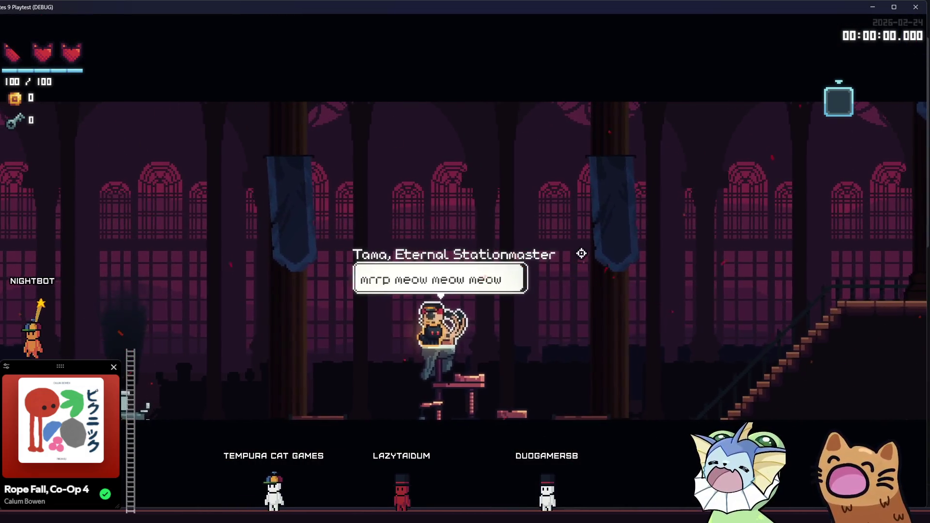
key("e")
key("e")
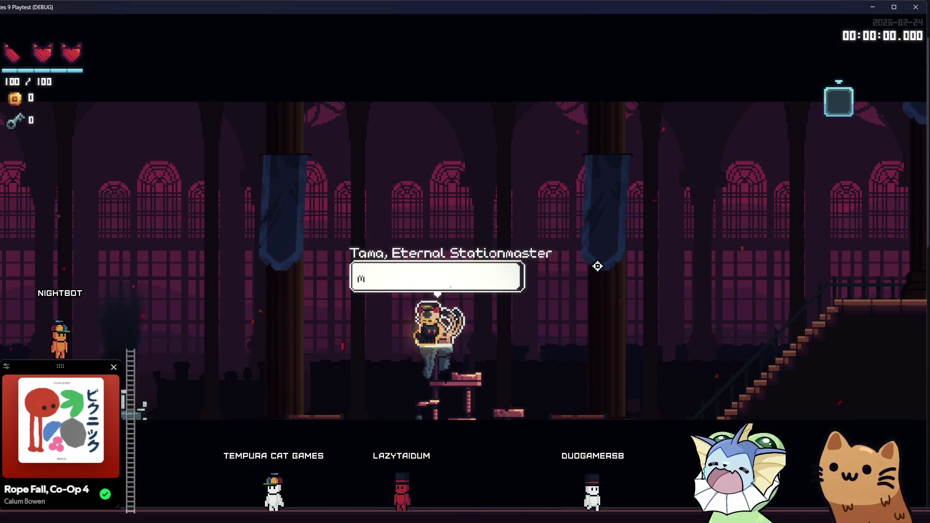
key("e")
key("e")
key("e")
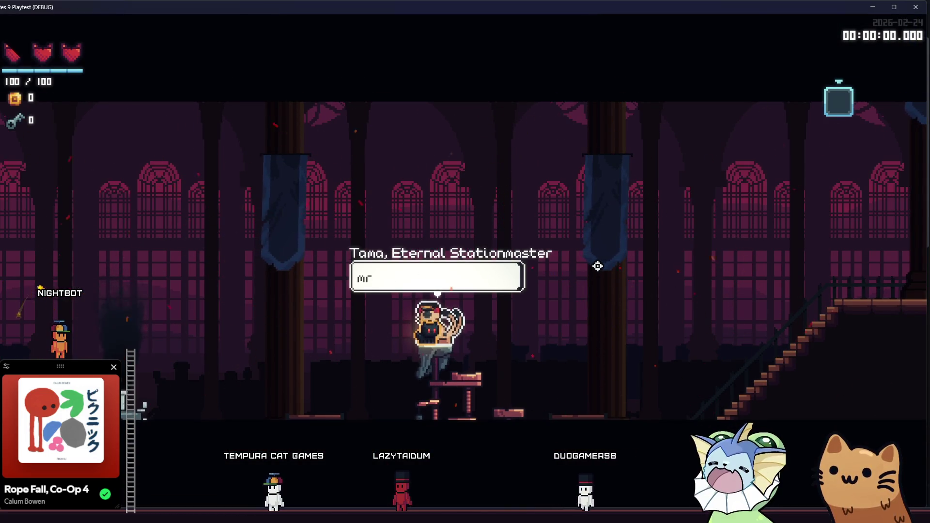
key("e")
key("e")
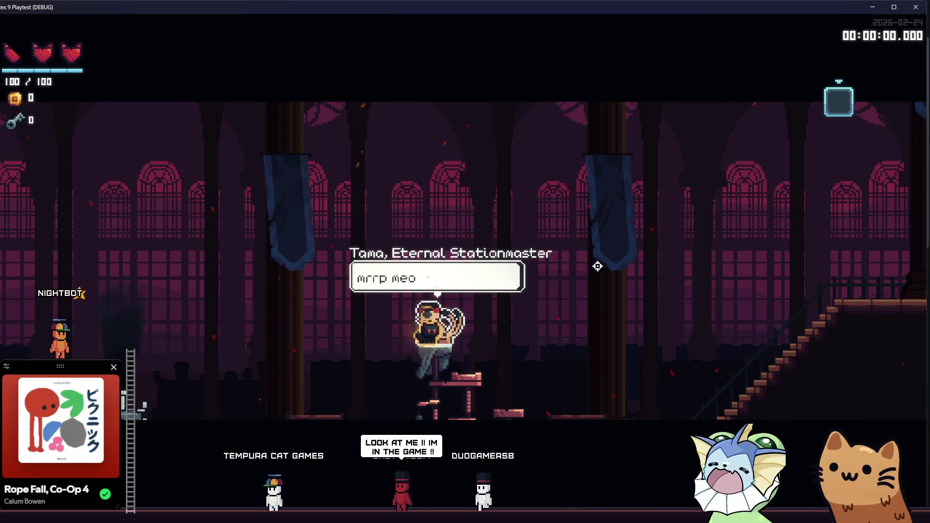
key("e")
key("e")
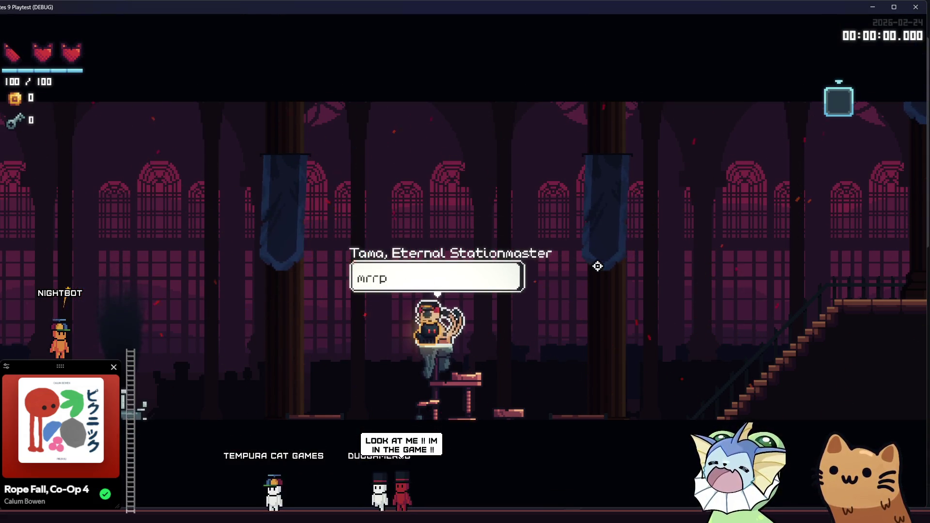
key("e")
key("e")
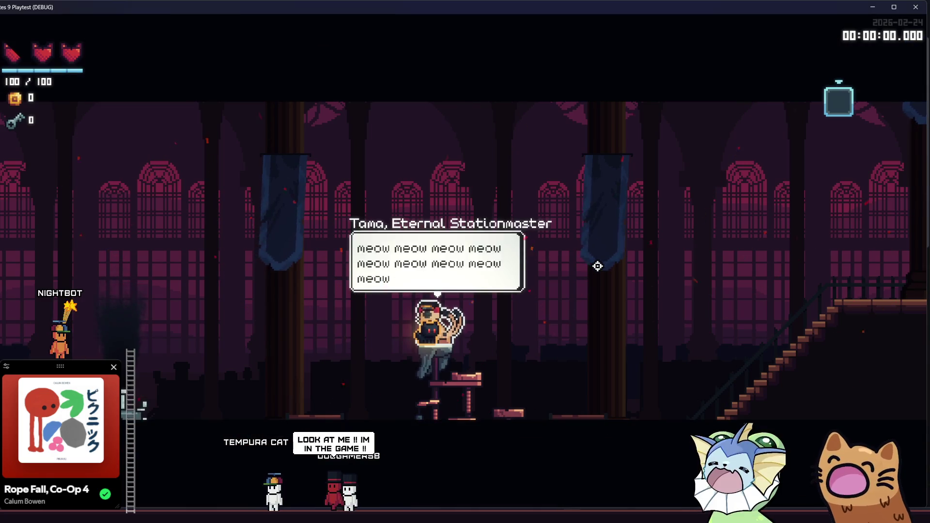
key("e")
key("e")
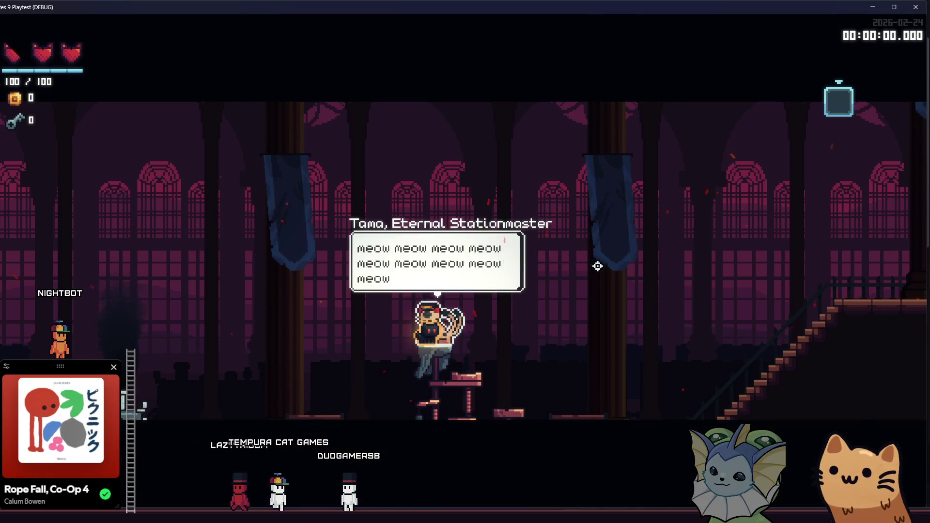
key("e")
key("e")
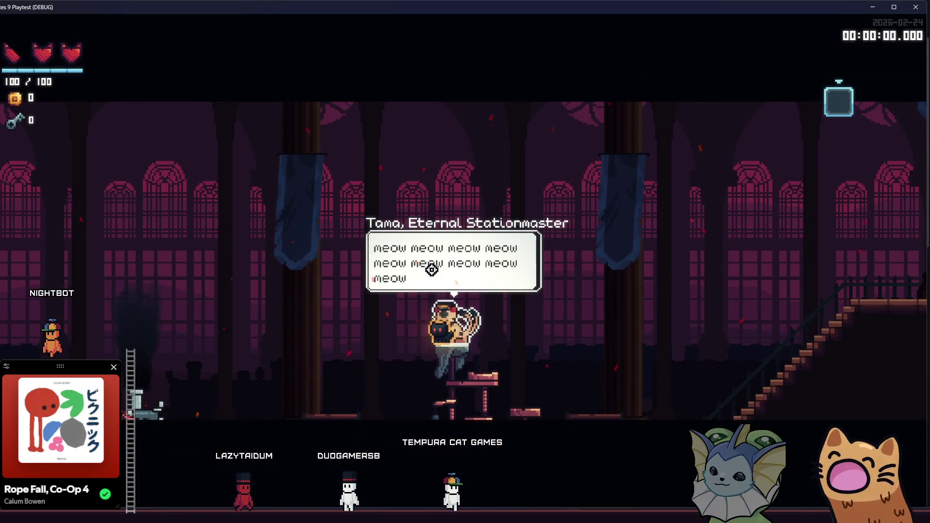
Advance Tama's meow dialogue until it closes, then open the Deck book.
key("e")
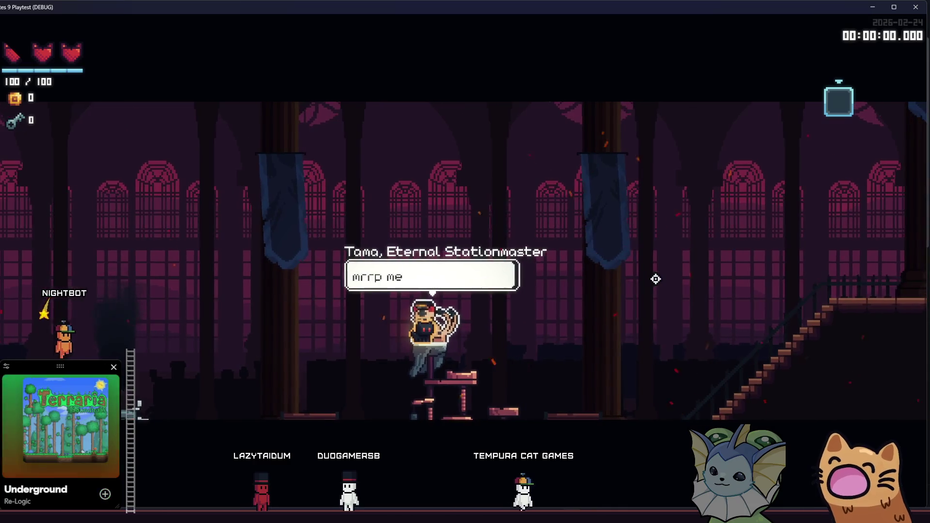
key("e")
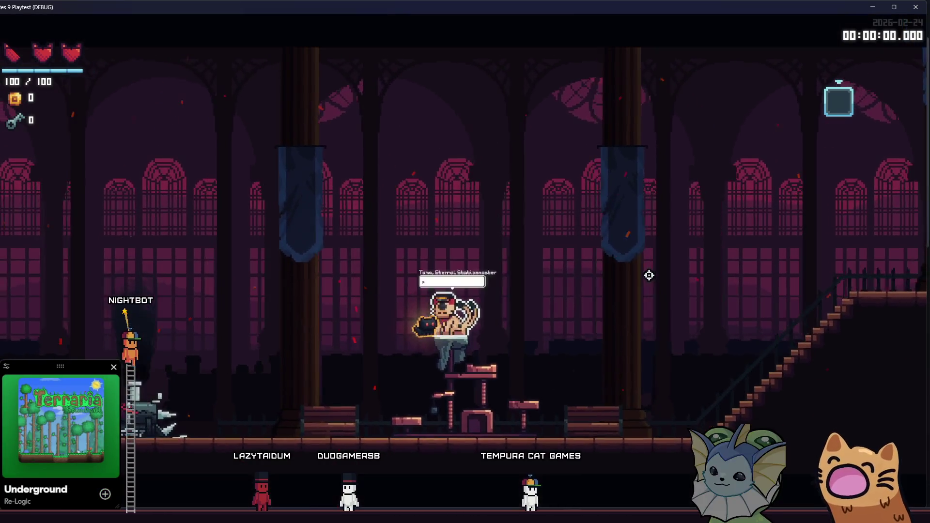
key("e")
key("e")
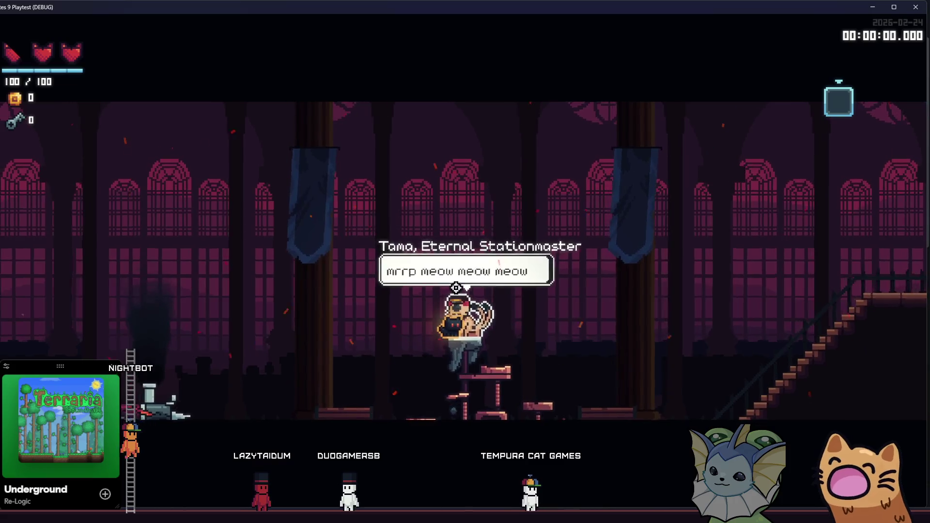
key("e")
key("Tab")
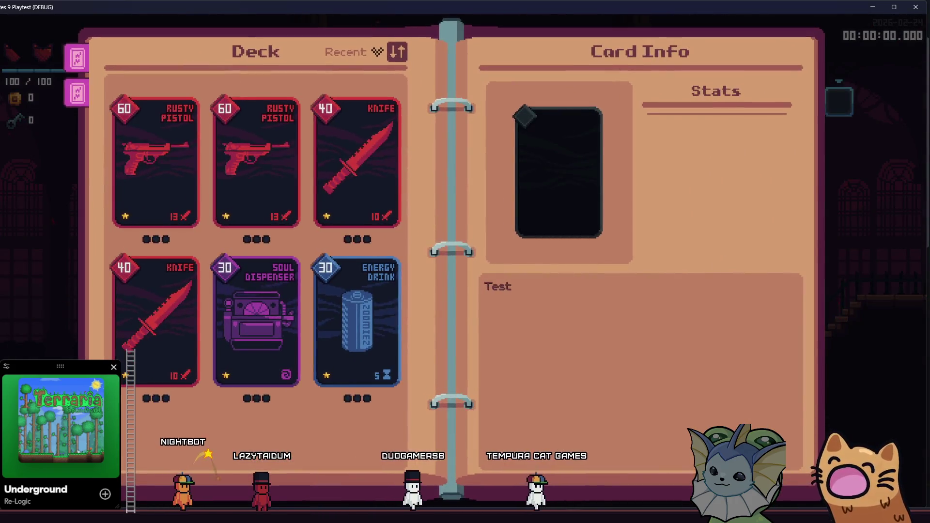
Switch from the deck book to the pause settings and back to the deck.
key("Tab")
key("Escape")
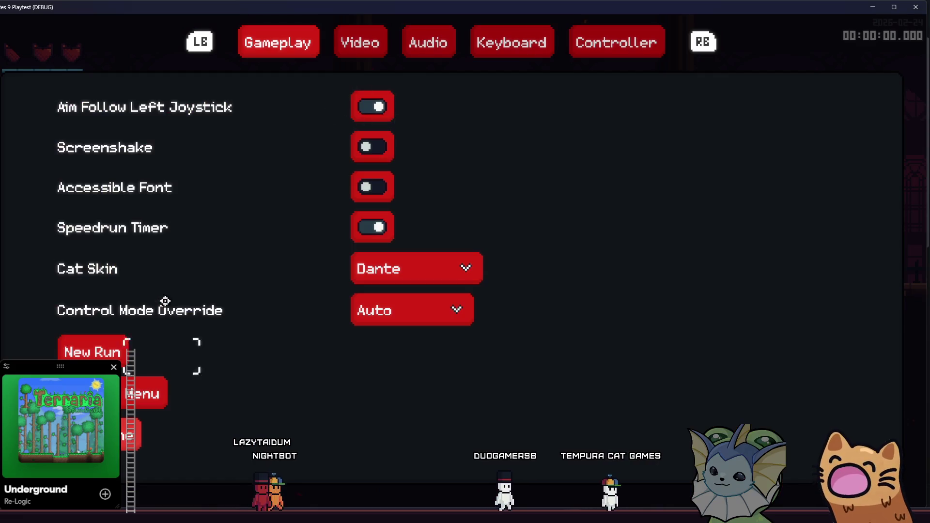
key("Escape")
key("Tab")
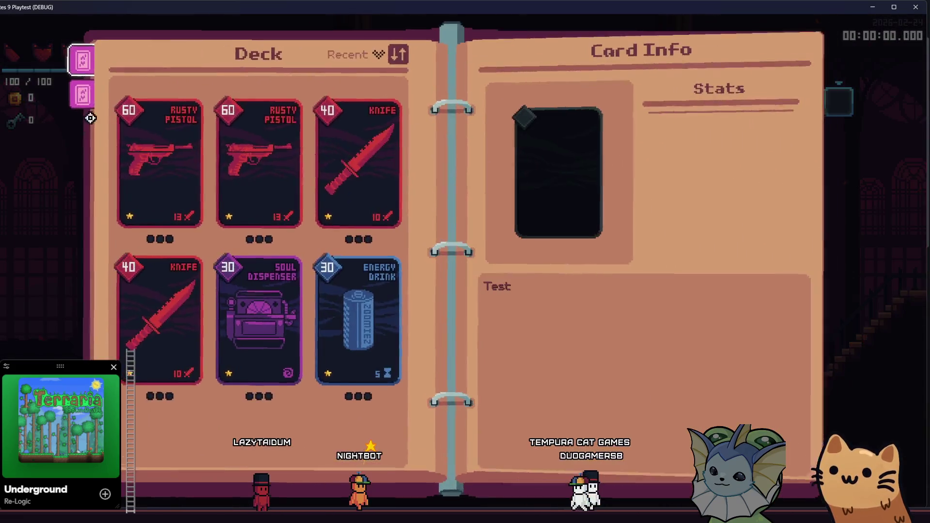
Toggle the book between its Deck and Collection pages several times.
left_click(75, 59)
left_click(77, 93)
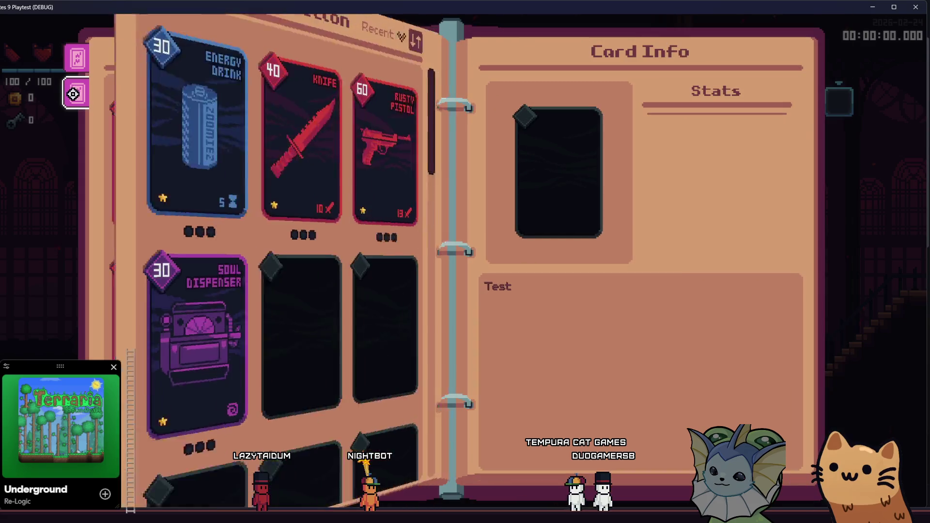
left_click(71, 66)
left_click(73, 98)
left_click(74, 65)
left_click(75, 97)
left_click(79, 61)
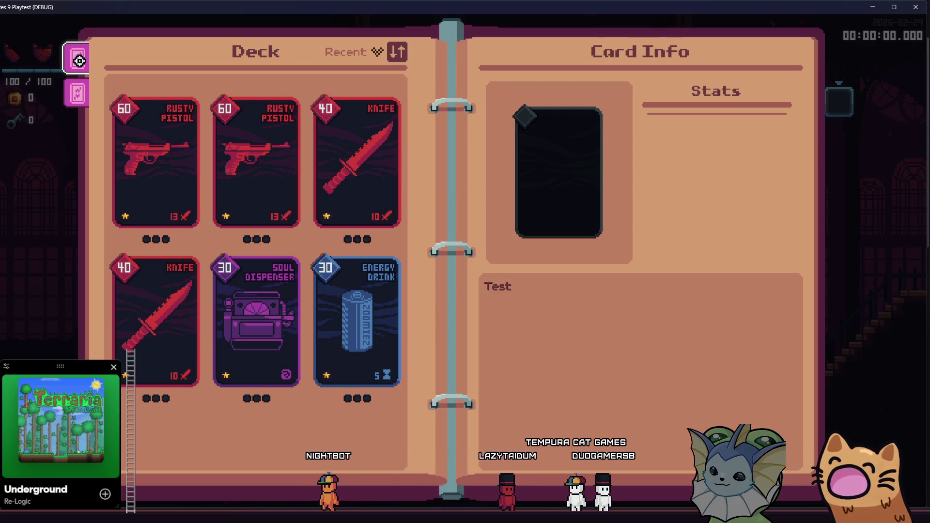
left_click(75, 92)
left_click(78, 61)
left_click(74, 91)
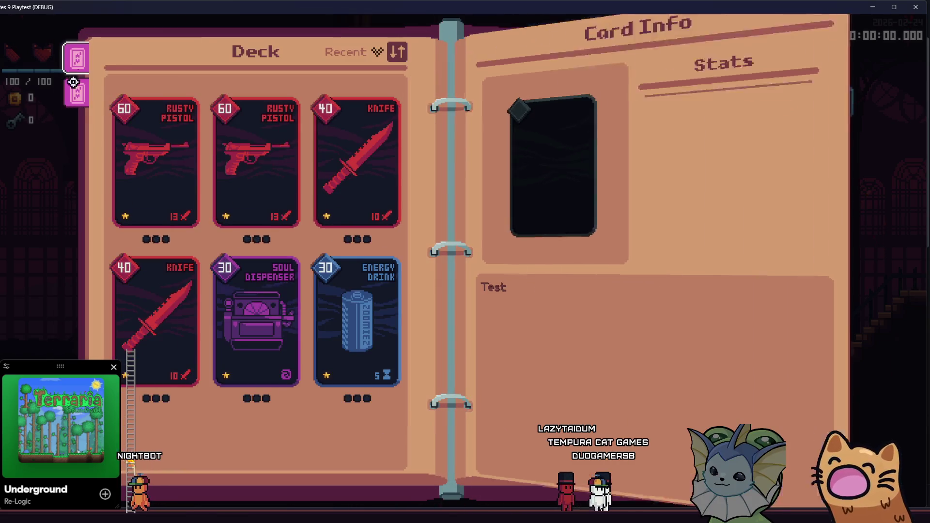
Test opening and closing the settings and deck book, ending with the book open.
key("Escape")
key("Escape")
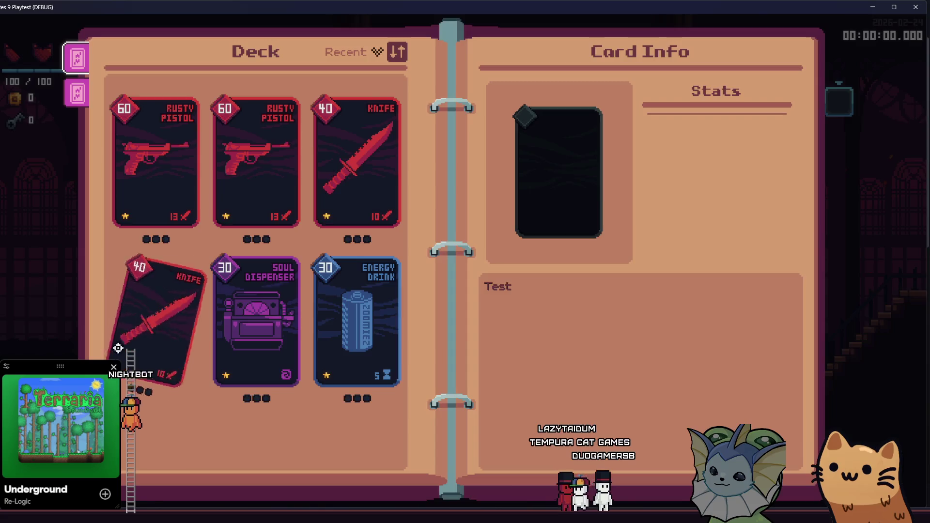
key("Escape")
key("Tab")
key("Escape")
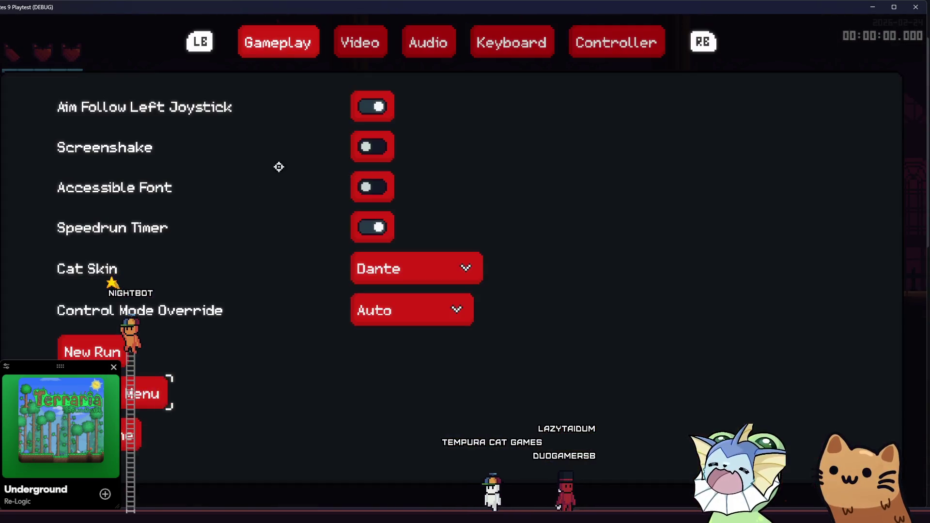
key("Escape")
key("Escape")
key("Tab")
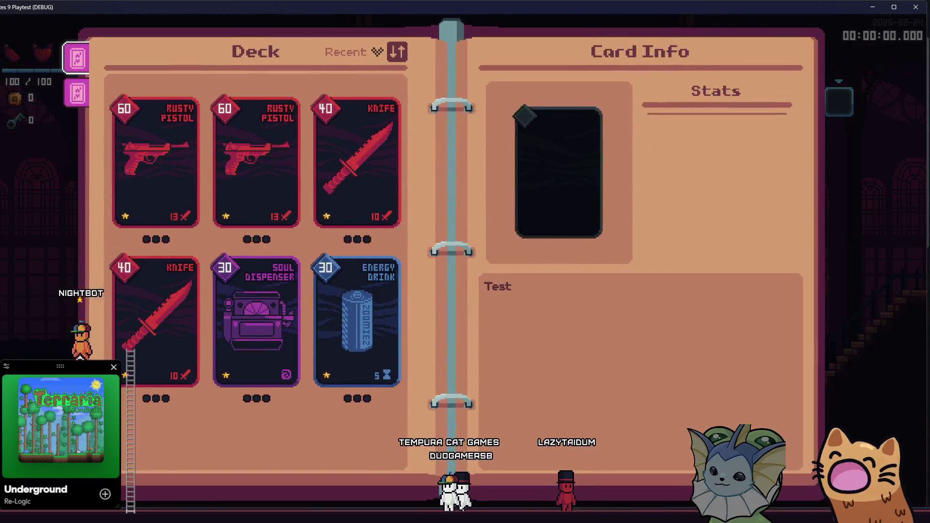
Rapidly flip the book between Collection and Deck pages, ending on Deck.
left_click(76, 93)
left_click(77, 68)
left_click(77, 82)
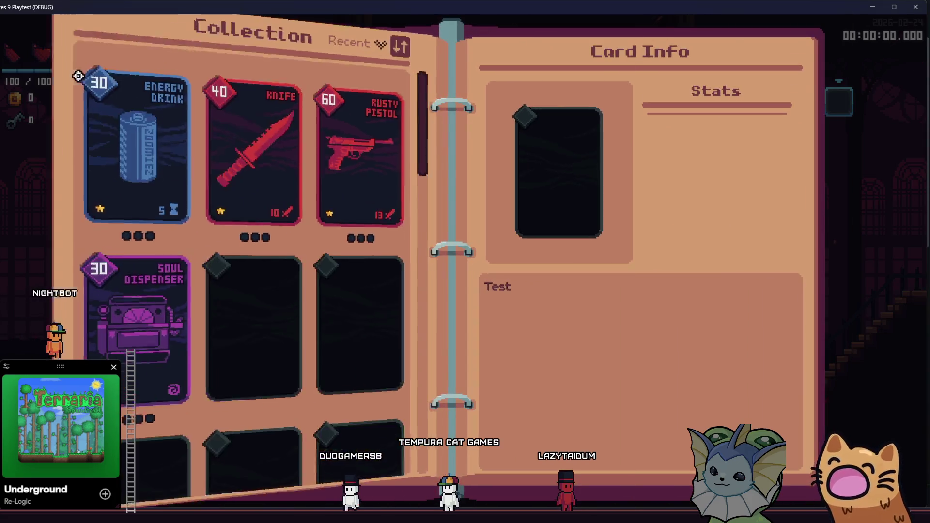
left_click(78, 71)
left_click(76, 77)
left_click(77, 70)
left_click(74, 74)
left_click(72, 70)
left_click(71, 66)
left_click(69, 63)
left_click(69, 60)
left_click(70, 62)
left_click(73, 63)
left_click(76, 65)
Open settings from the deck book, view Video and Audio, then return to gameplay.
key("Tab")
key("Tab")
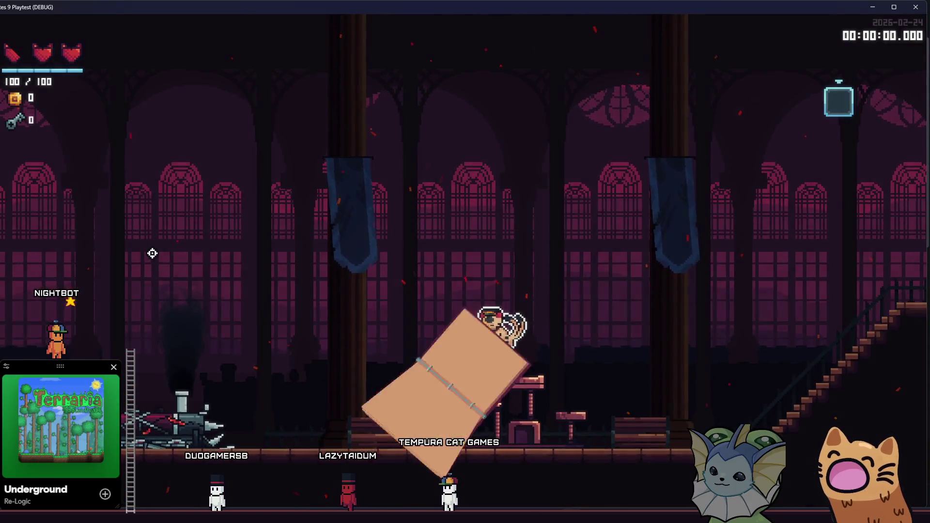
key("Escape")
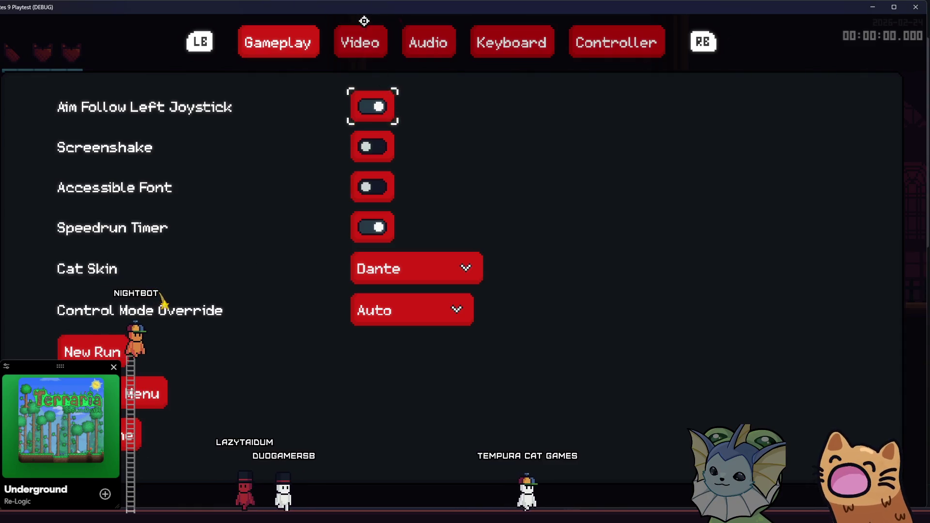
left_click(373, 39)
key("q")
left_click(407, 49)
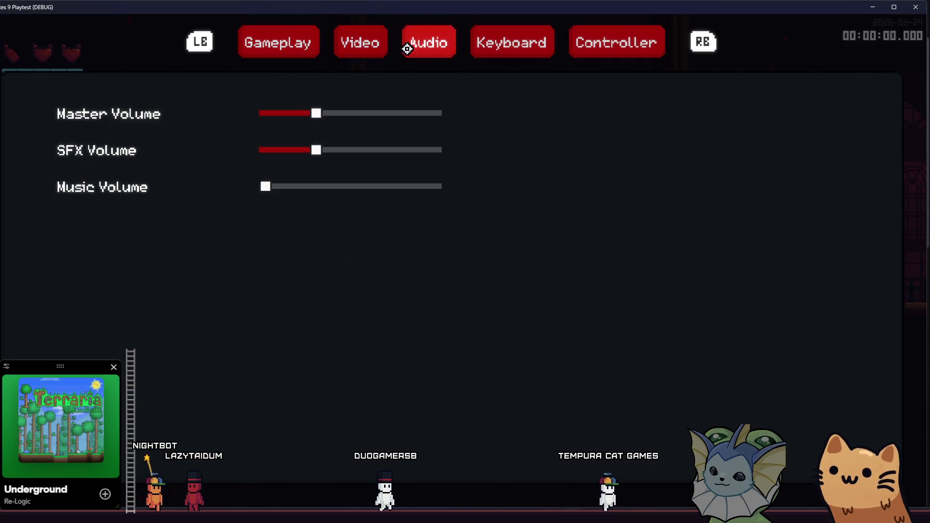
key("q")
key("Escape")
key("Tab")
key("Tab")
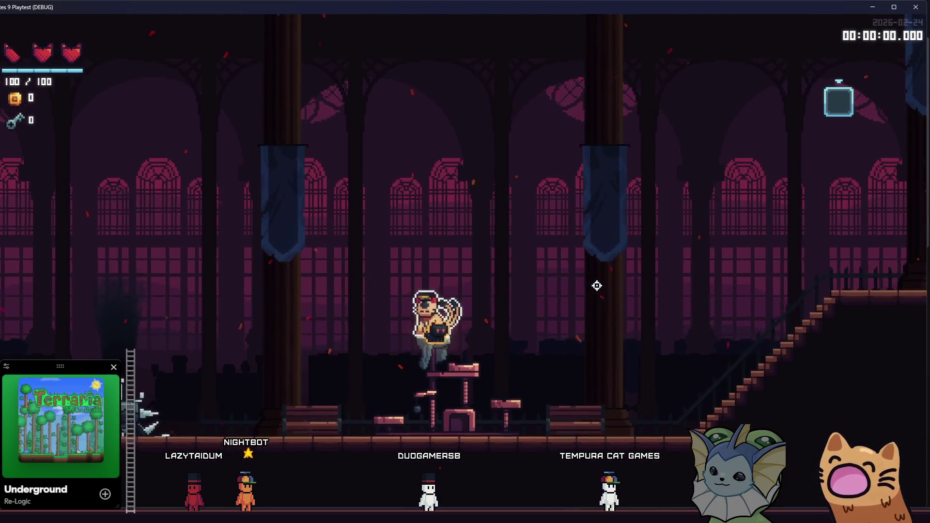
Reopen the deck book and settings, cycle Video, Audio and Gameplay, then close.
key("Tab")
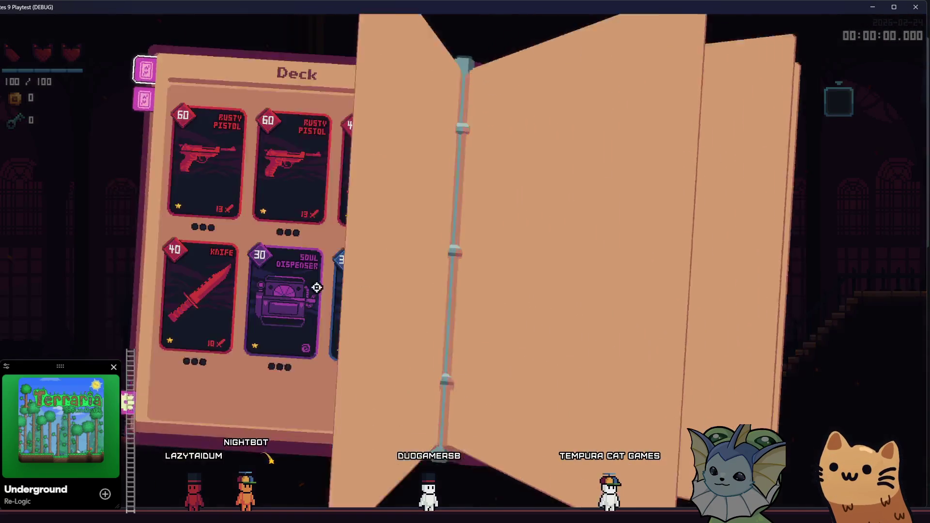
key("Escape")
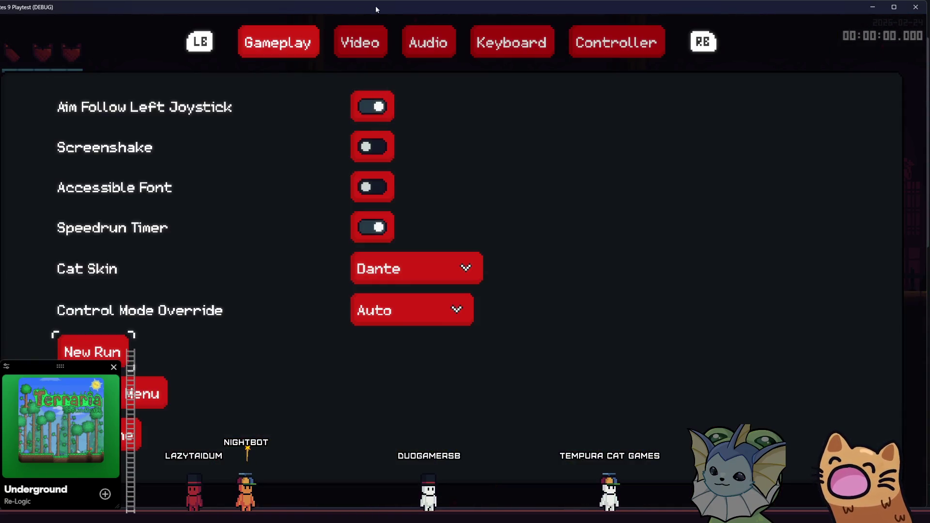
left_click(376, 36)
left_click(423, 36)
left_click(316, 42)
key("e")
left_click(297, 41)
left_click(343, 48)
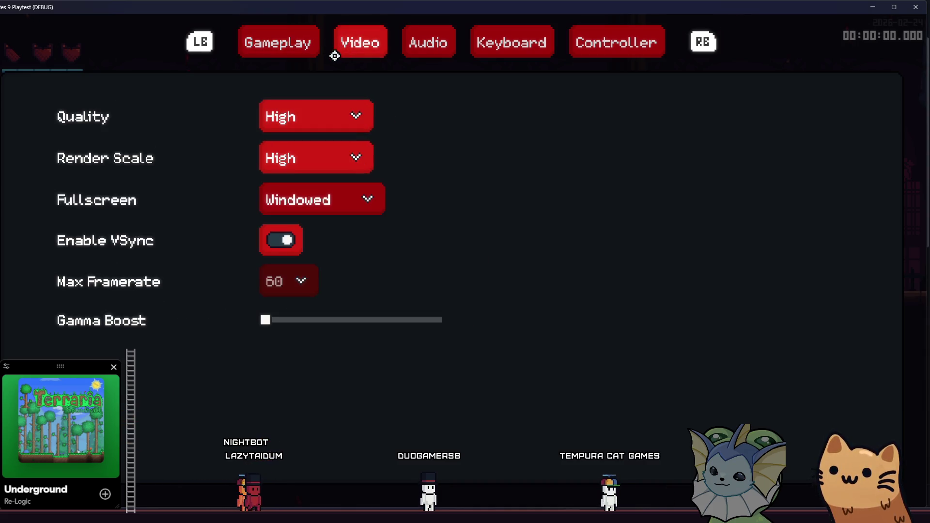
key("Escape")
key("Tab")
key("Tab")
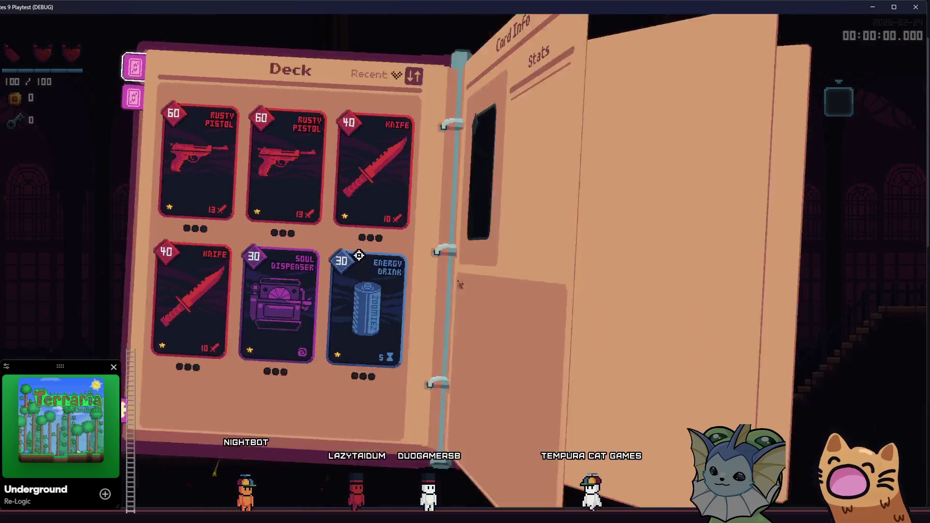
key("Escape")
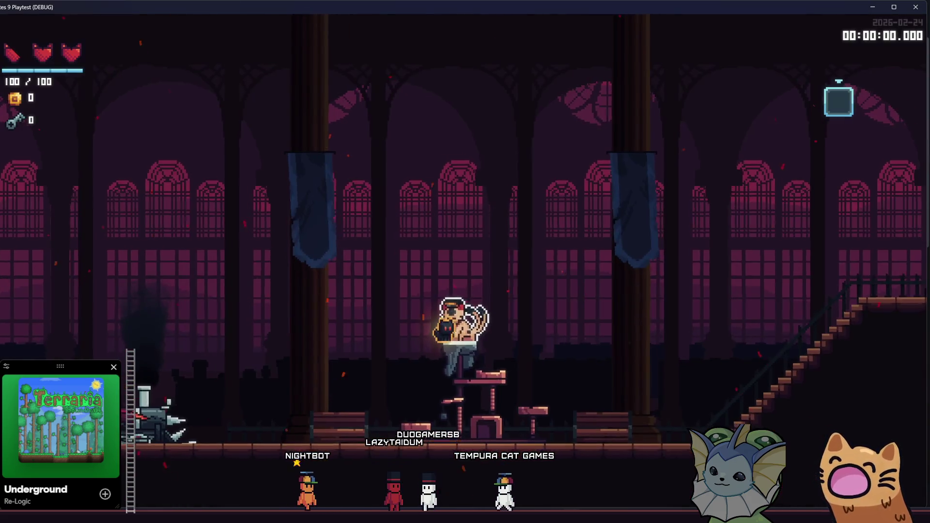
Open settings again, check Video and Gameplay, view keyboard bindings, and reopen the deck book.
key("Tab")
key("Escape")
left_click(383, 44)
left_click(291, 42)
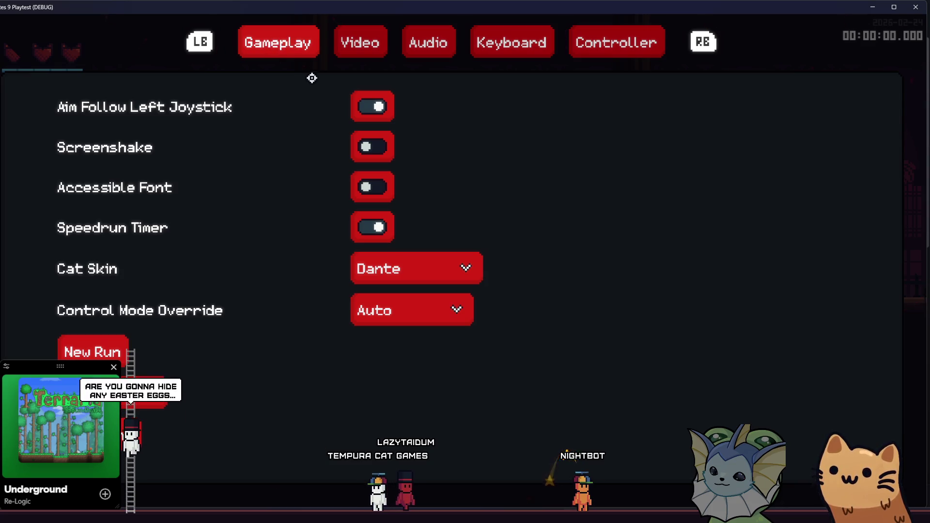
left_click(336, 42)
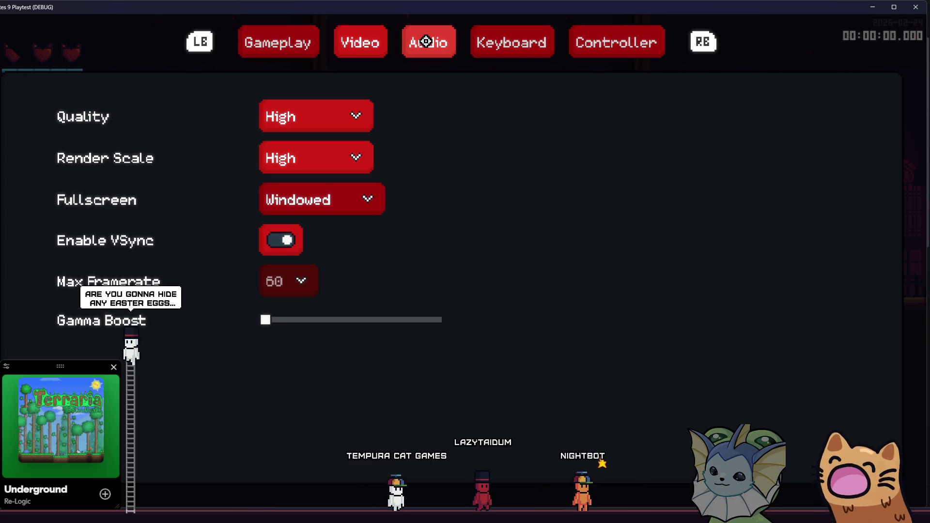
left_click(513, 51)
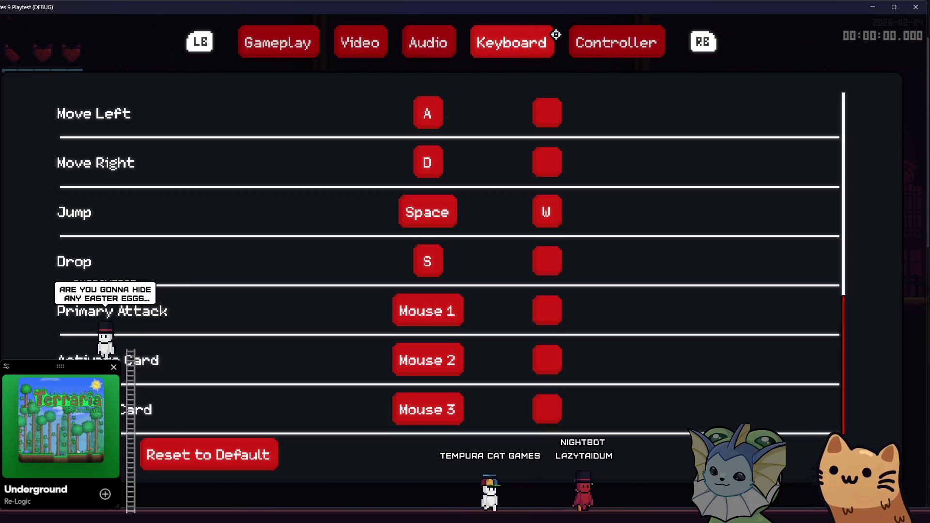
key("Escape")
key("Tab")
key("Tab")
key("Tab")
key("Tab")
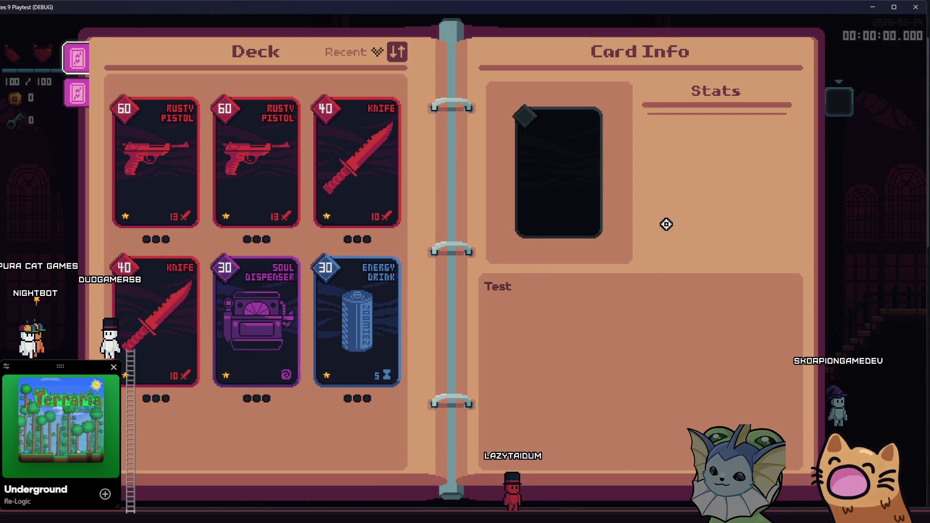
Close the deck book with Escape to get back to the station hall.
key("Escape")
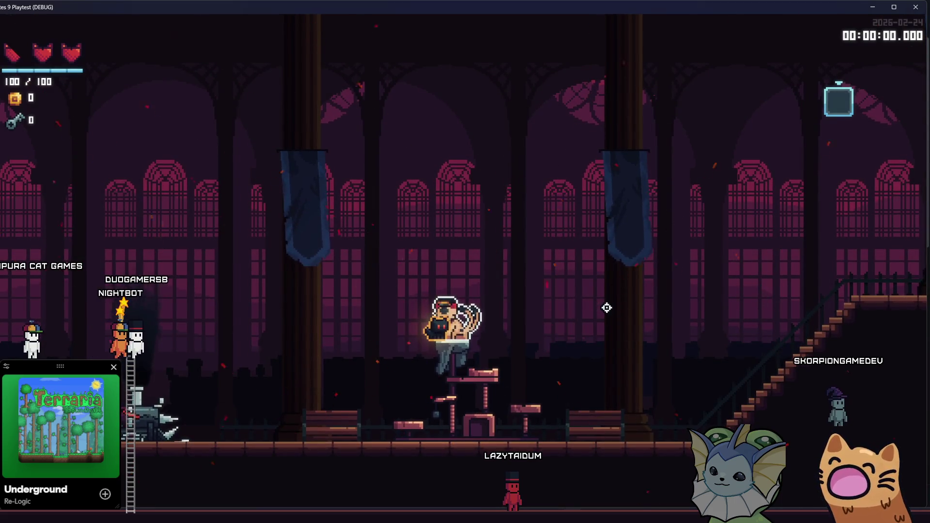
Talk to Tama and advance through her meow dialogue lines, restarting it once.
key("e")
key("e")
key("e")
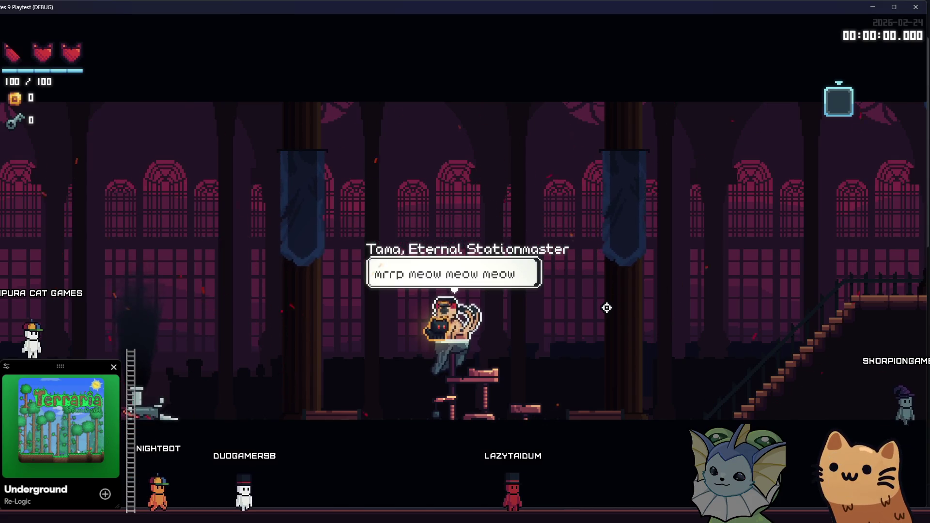
key("e")
key("e")
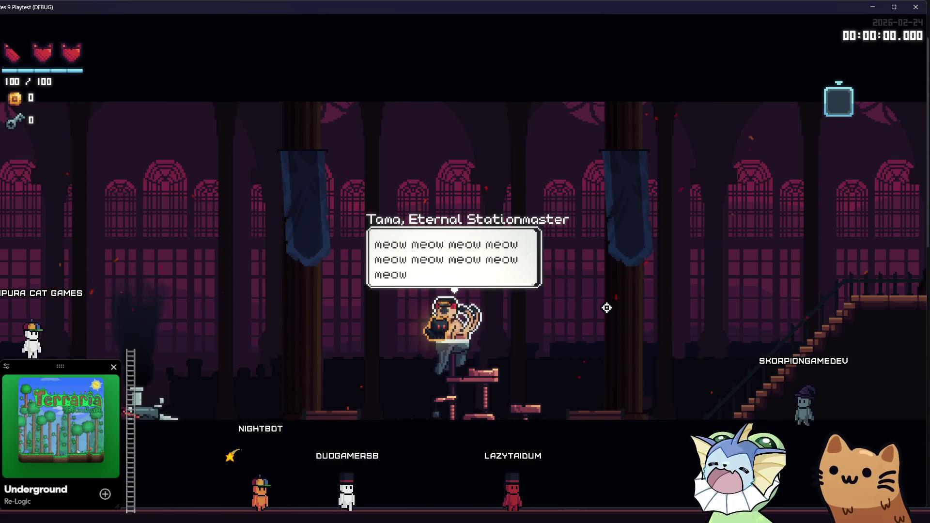
key("e")
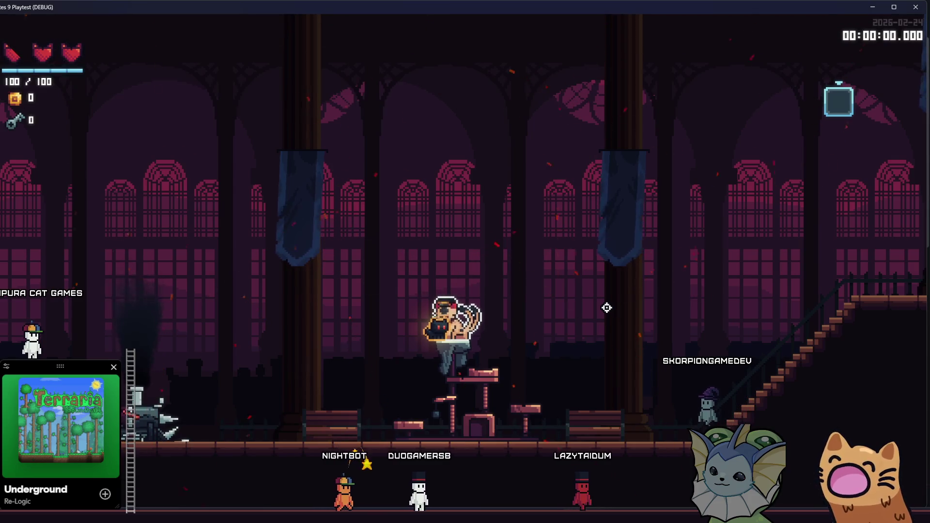
key("e")
key("e")
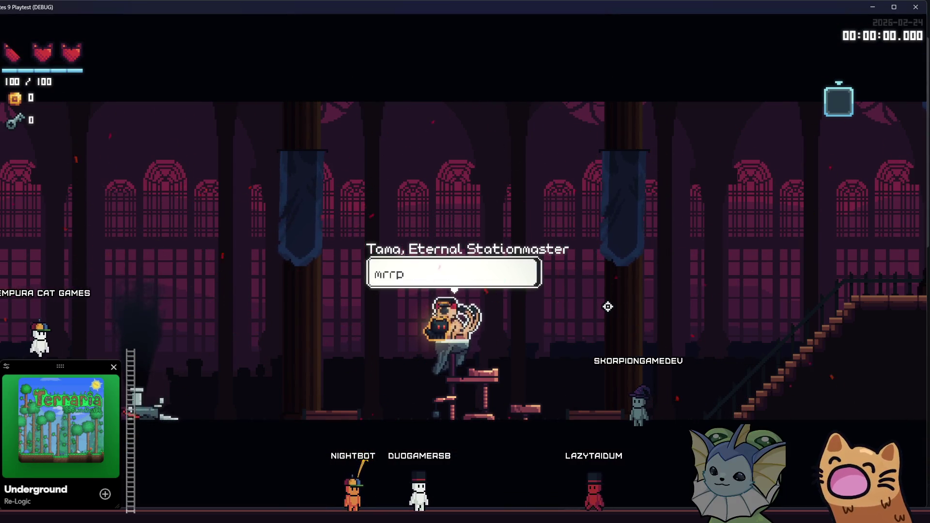
key("e")
key("e")
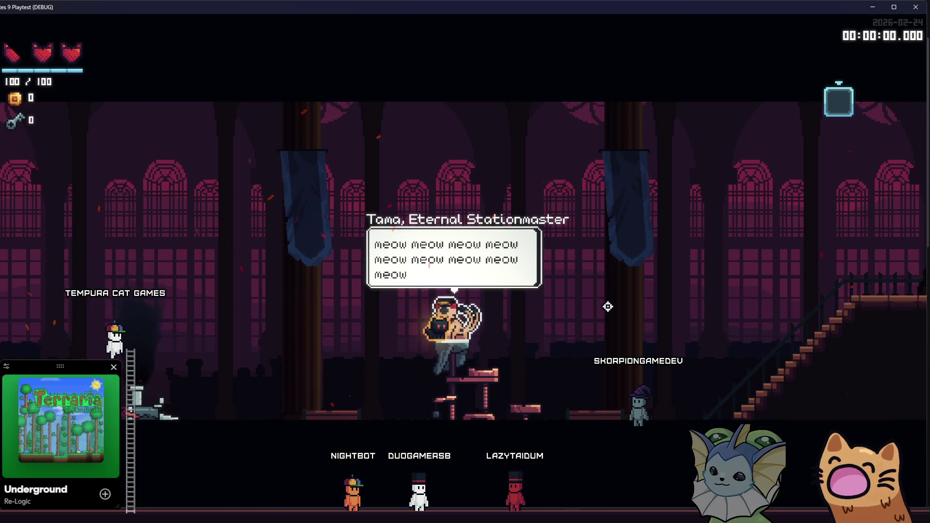
key("e")
key("e")
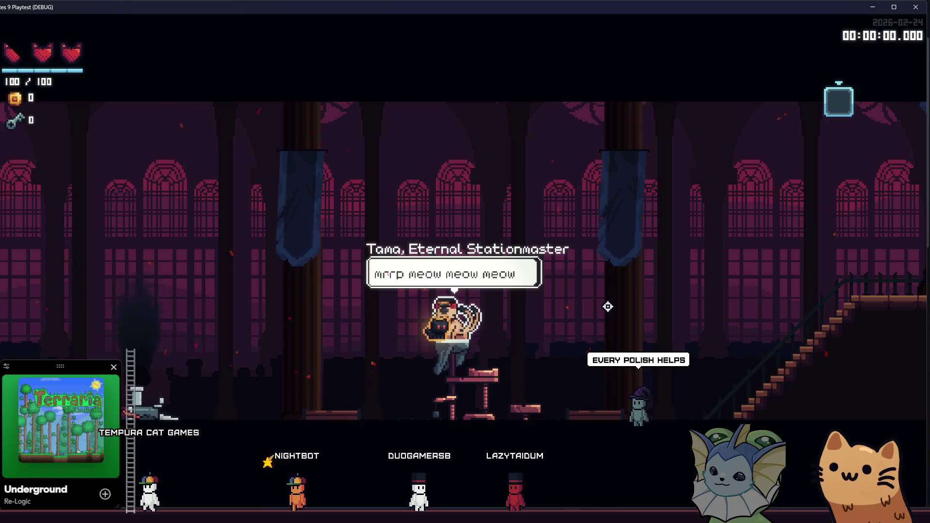
key("e")
key("e")
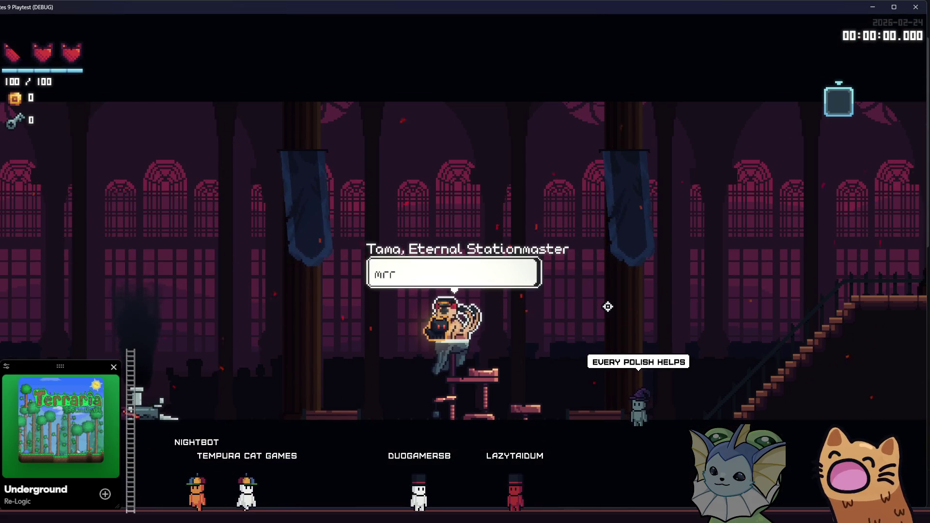
key("e")
key("e")
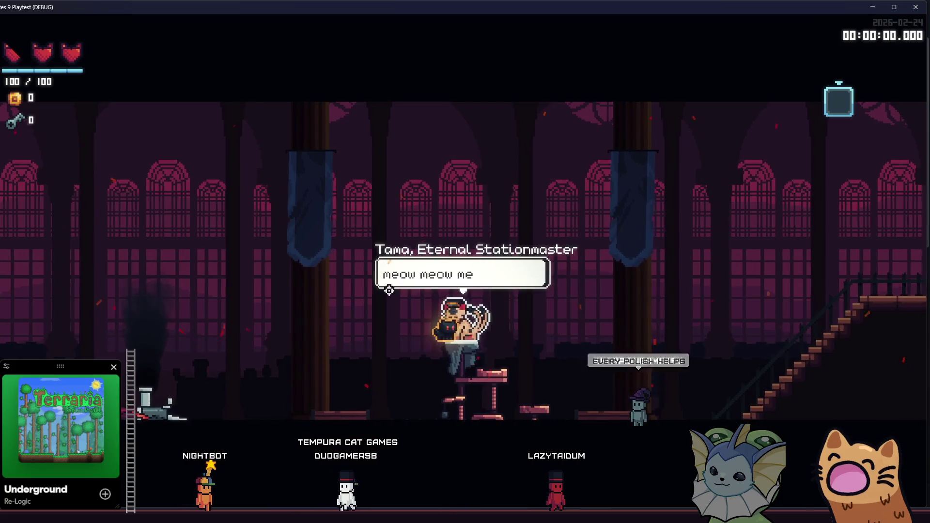
key("e")
key("e")
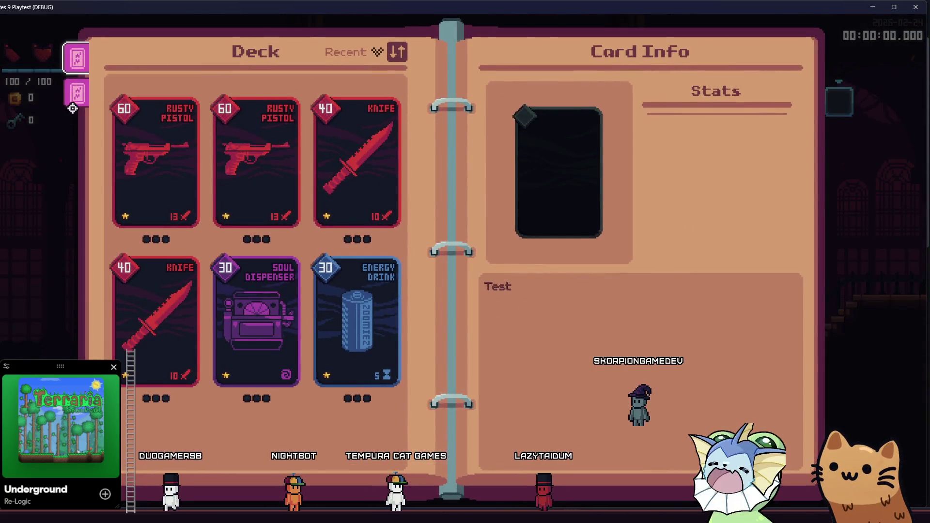
Browse the book's Collection and Deck pages, then close and reopen the deck book.
left_click(78, 92)
left_click(76, 59)
key("Tab")
key("Tab")
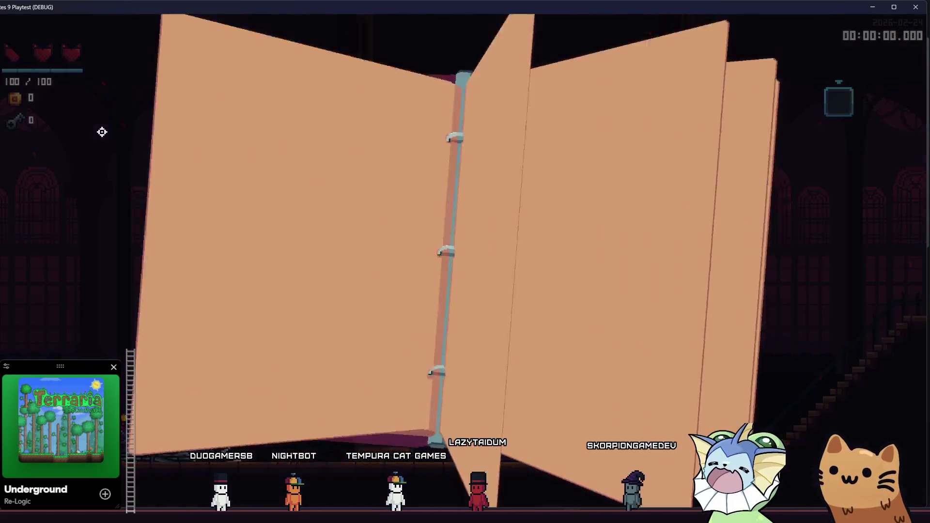
key("Tab")
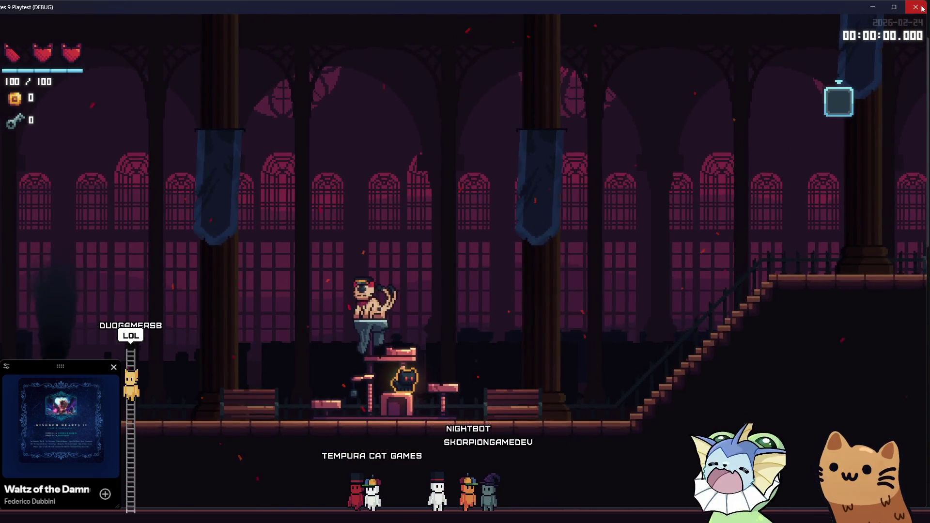
Close the playtest window to stop the debug run and return to text_box.gd.
left_click(922, 8)
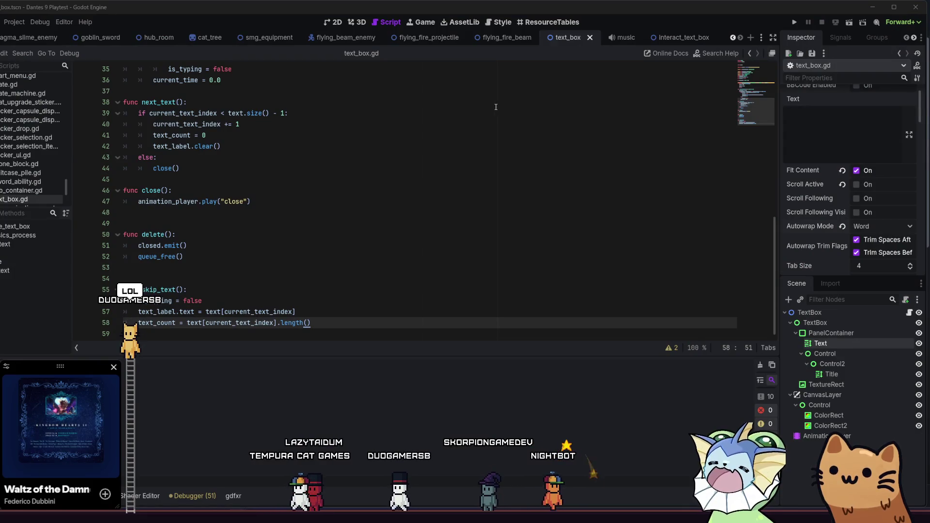
left_click(482, 132)
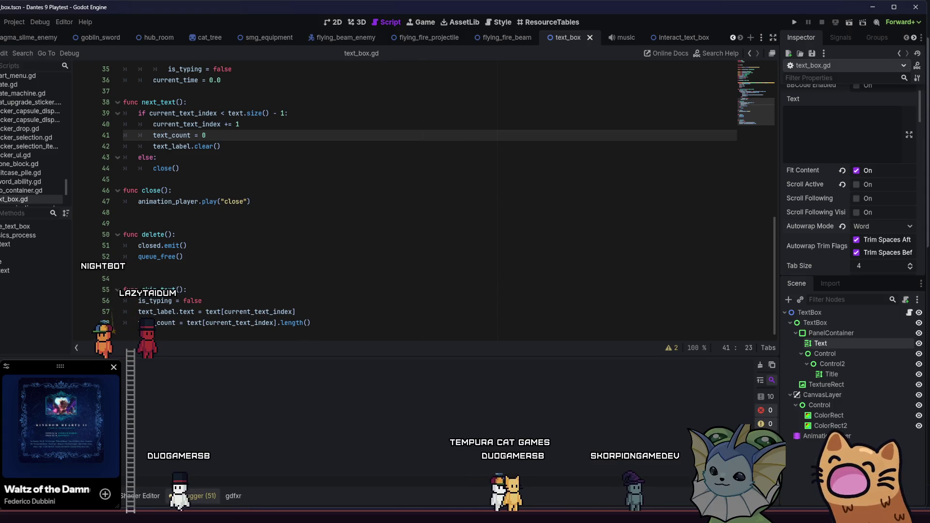
key("alt+Tab")
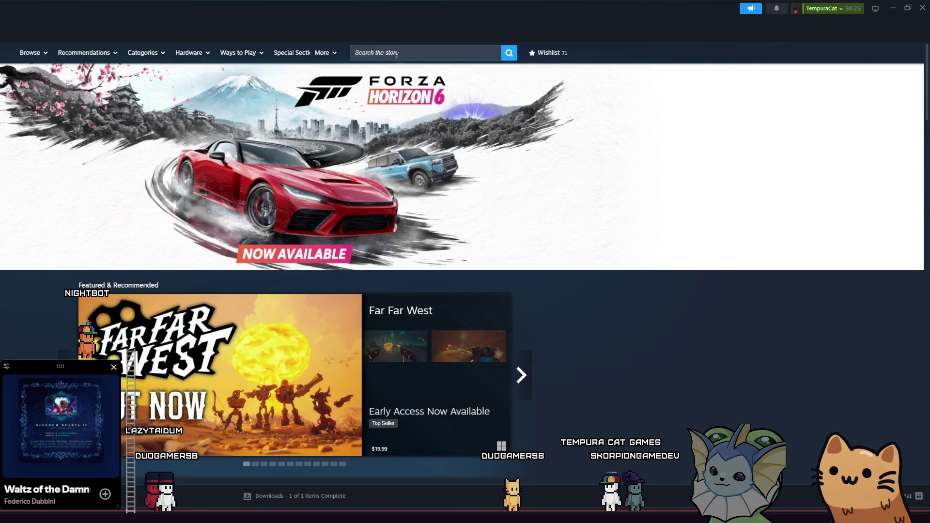
Search the Steam store for 'coin' and open the I am Coin page, then restore the window.
left_click(395, 52)
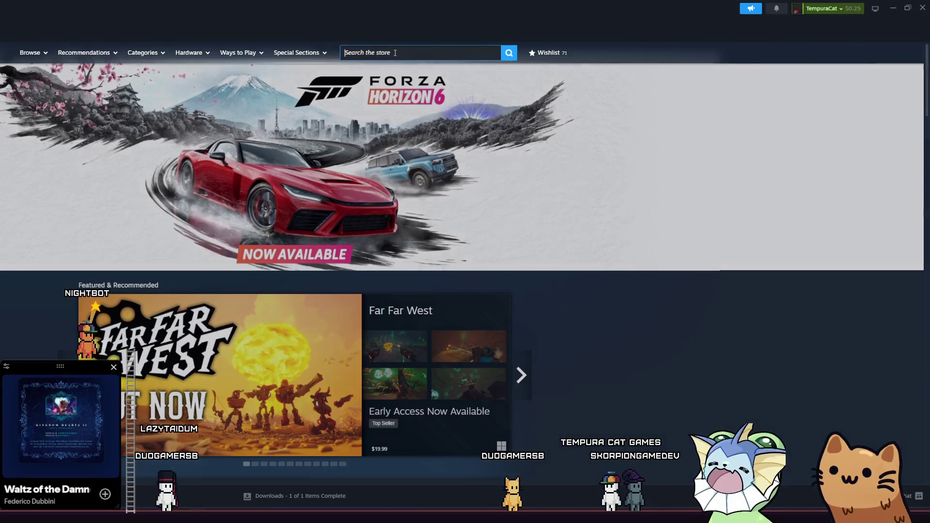
type("coin")
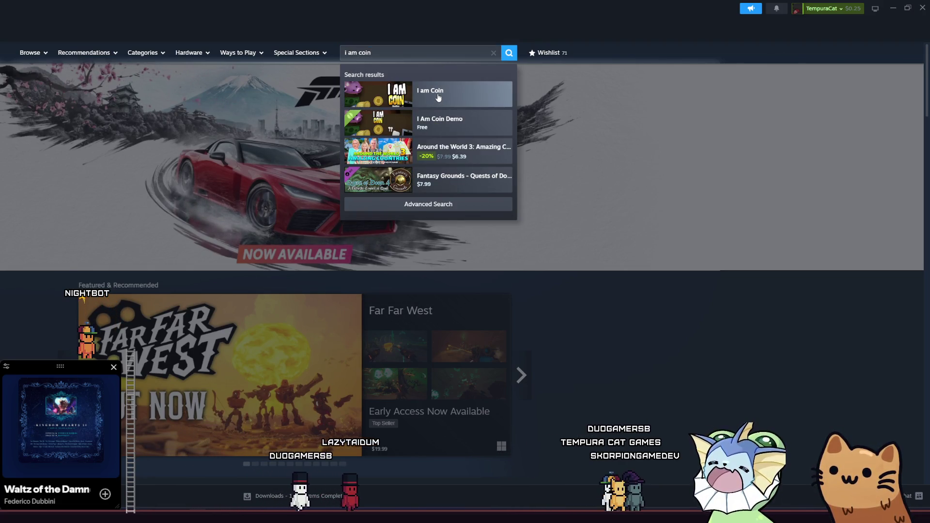
left_click(438, 97)
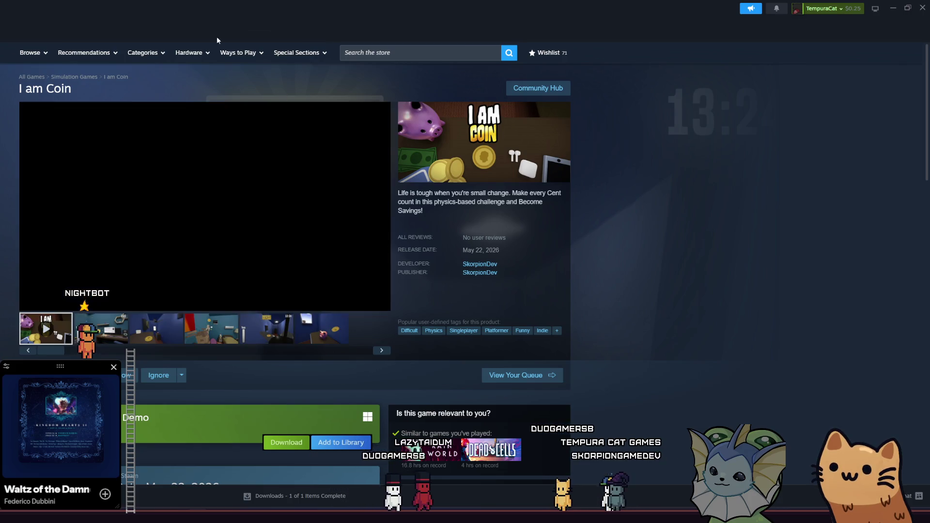
double_click(217, 4)
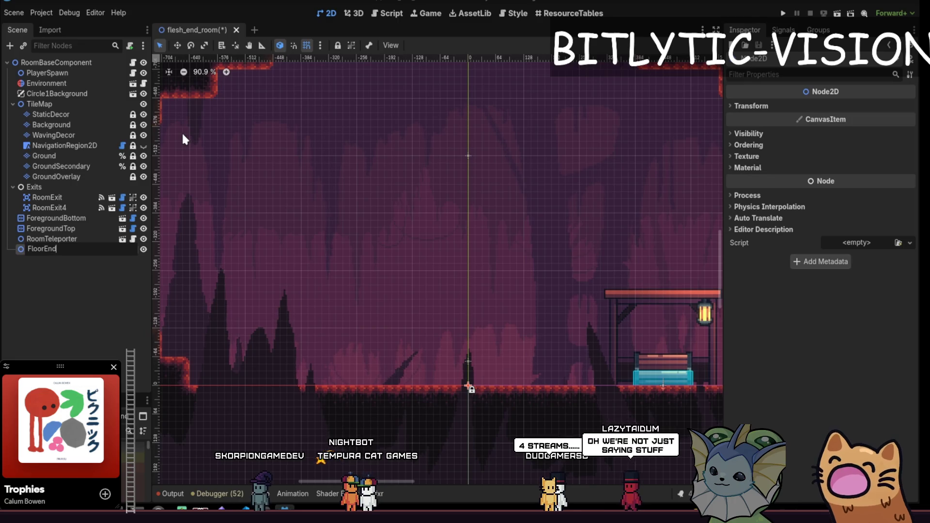
Name the node FloorEnd and save its branch as floor_end.tscn in res://src/level_stuff.
key("Return")
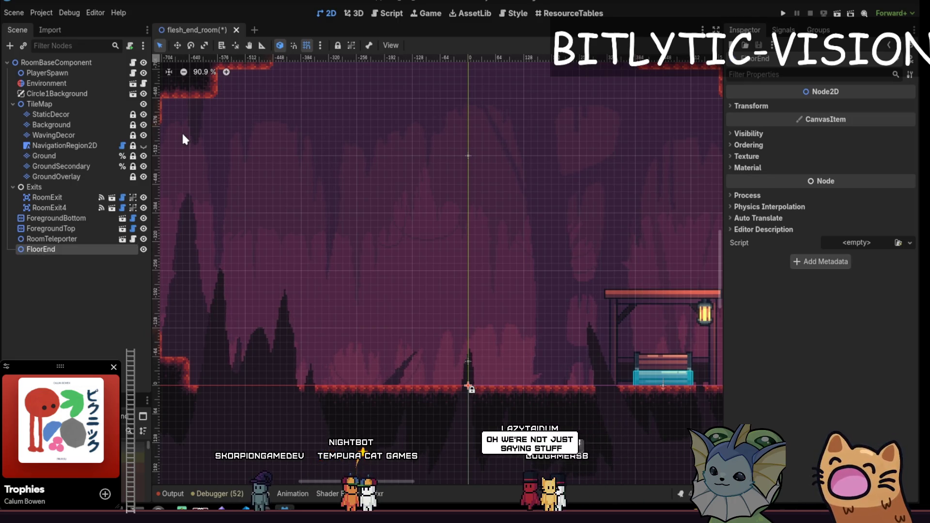
right_click(57, 249)
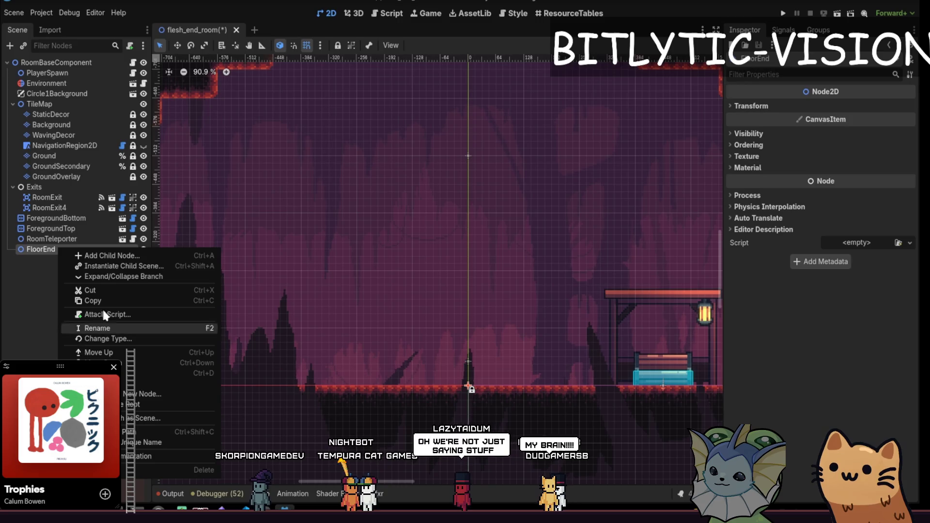
left_click(122, 419)
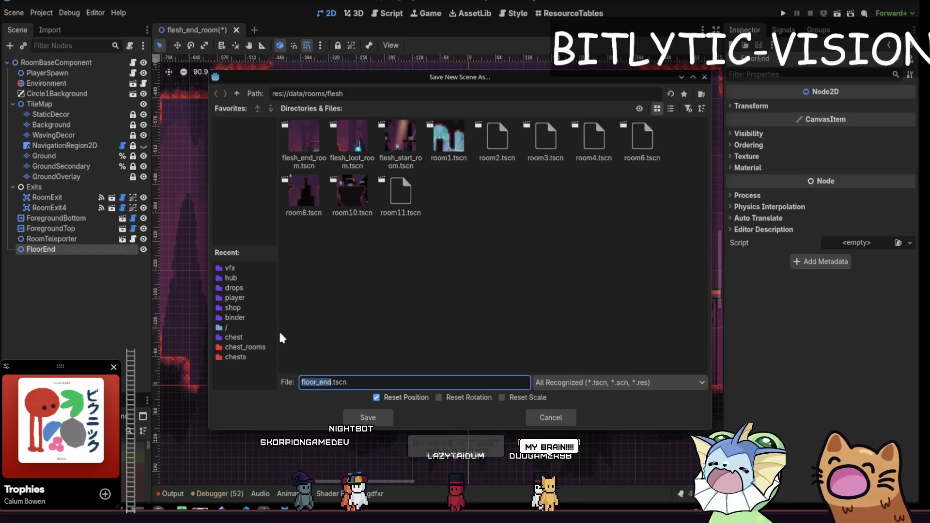
left_click(236, 93)
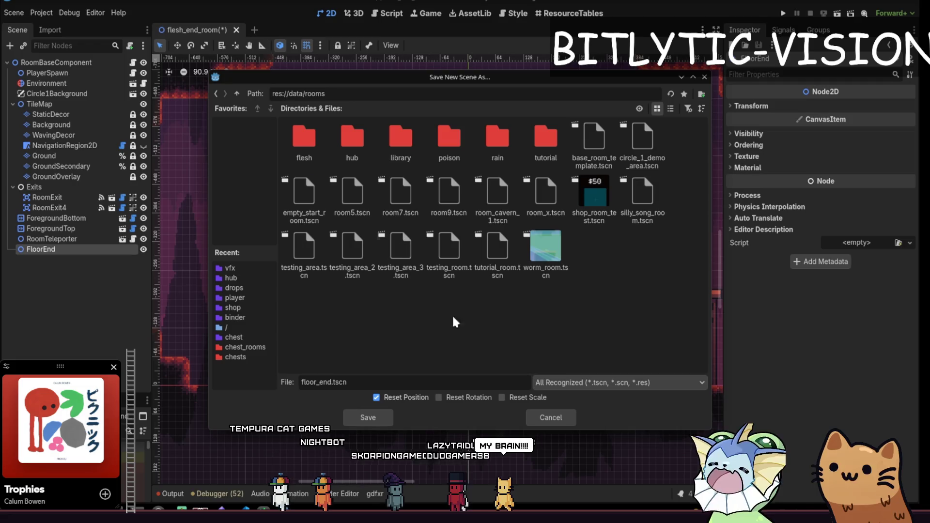
left_click(237, 93)
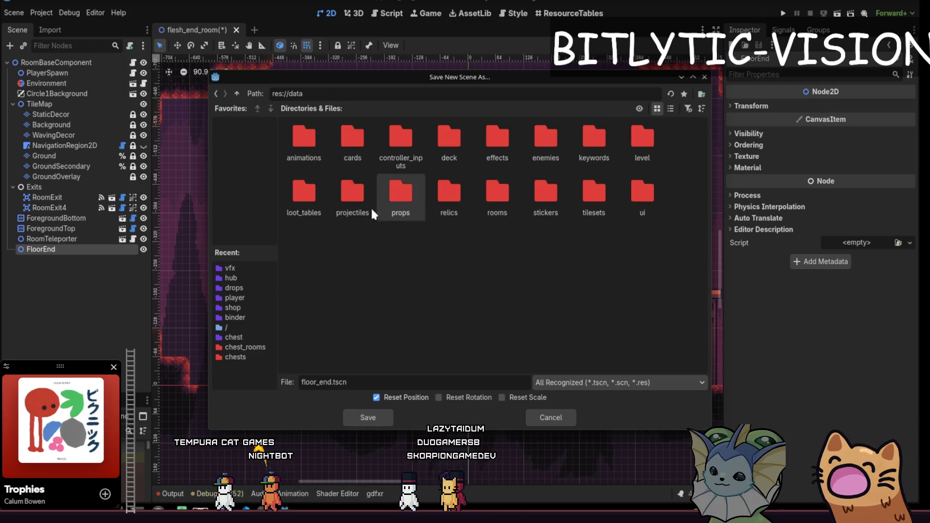
left_click(237, 94)
double_click(443, 146)
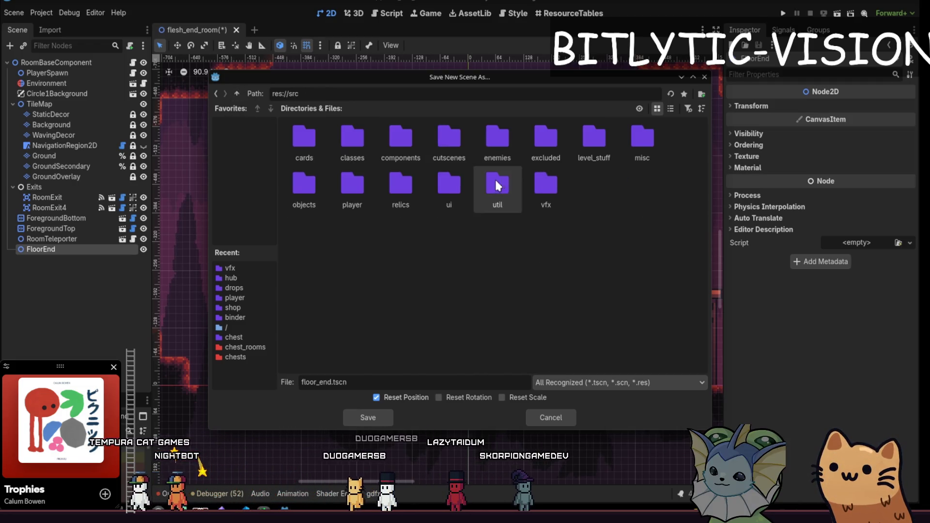
double_click(595, 139)
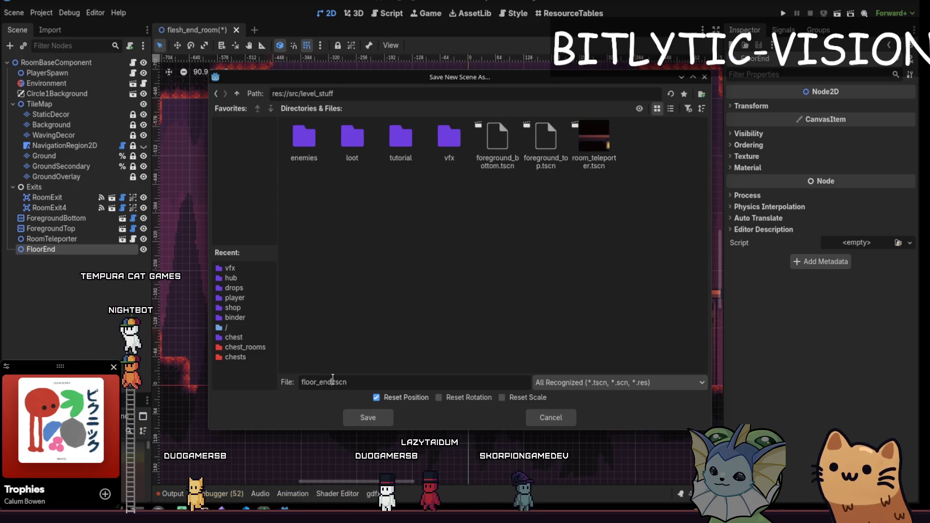
left_click(397, 376)
key("Return")
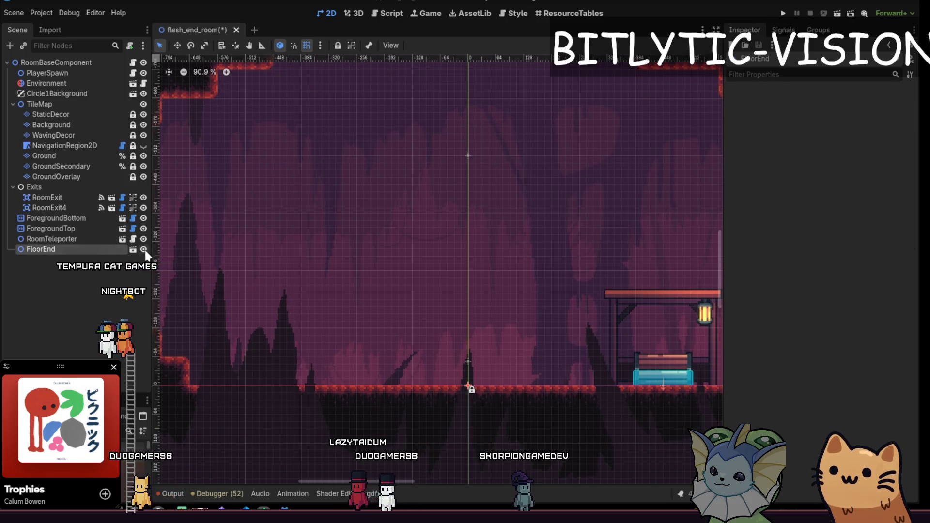
Open the new floor_end scene and select its FloorEnd root node.
left_click(133, 249)
left_click(124, 63)
scroll(455, 227, "up", 5)
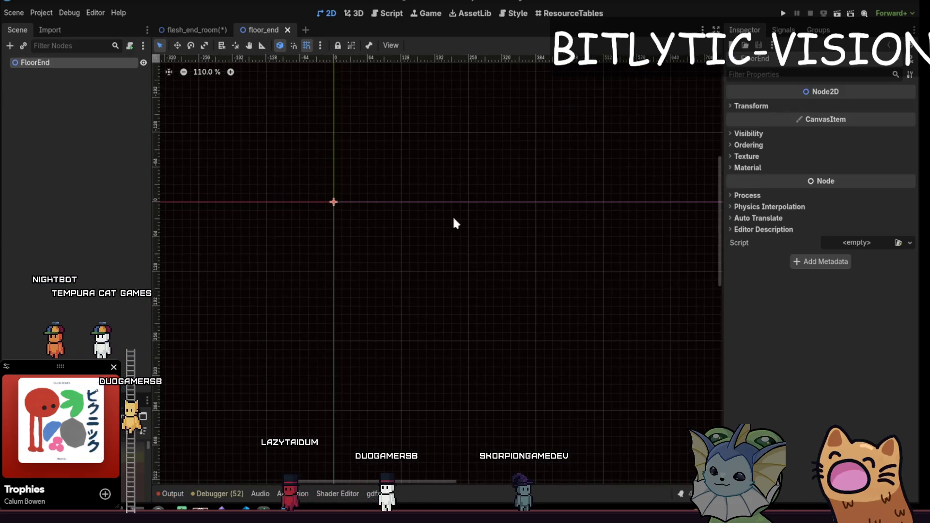
Attach a new floor_end.gd script to FloorEnd, keeping its template code.
right_click(122, 62)
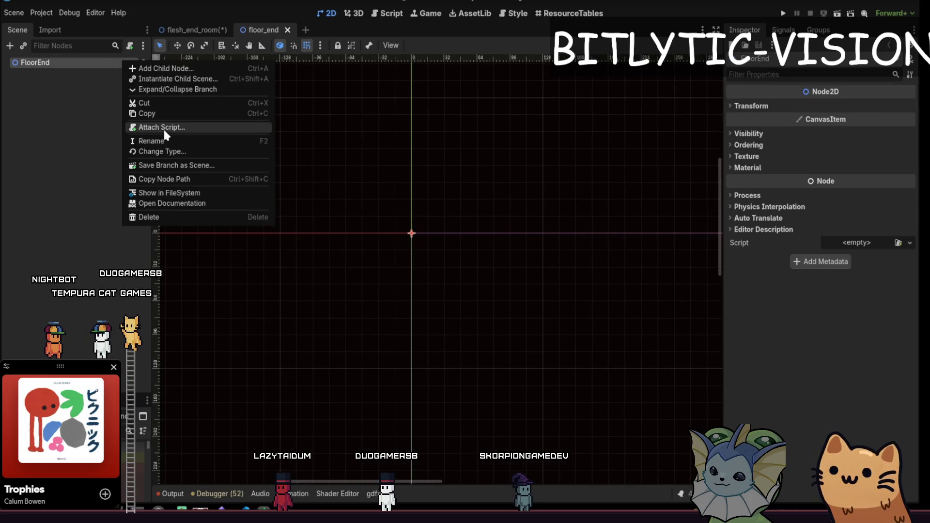
left_click(206, 126)
key("Return")
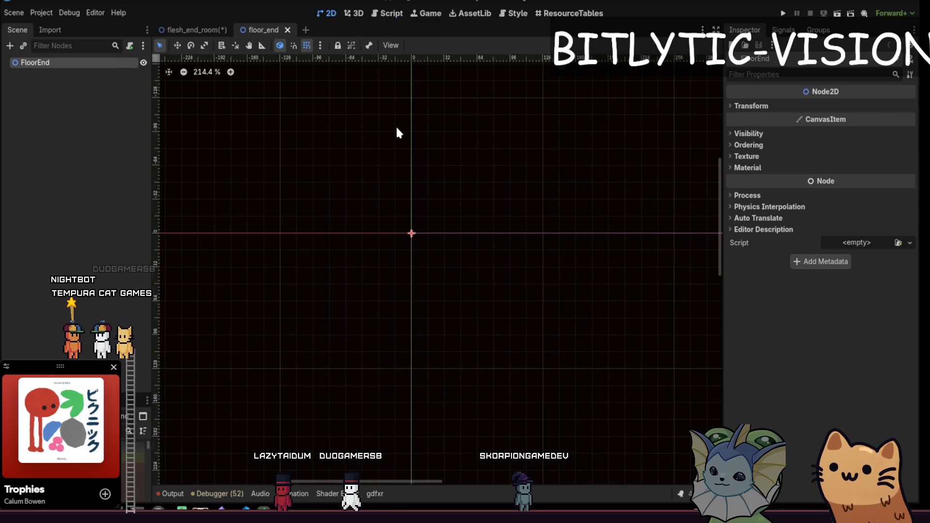
left_click_drag(339, 194, 238, 59)
key("BackSpace")
key("ctrl+z")
key("ctrl+F1")
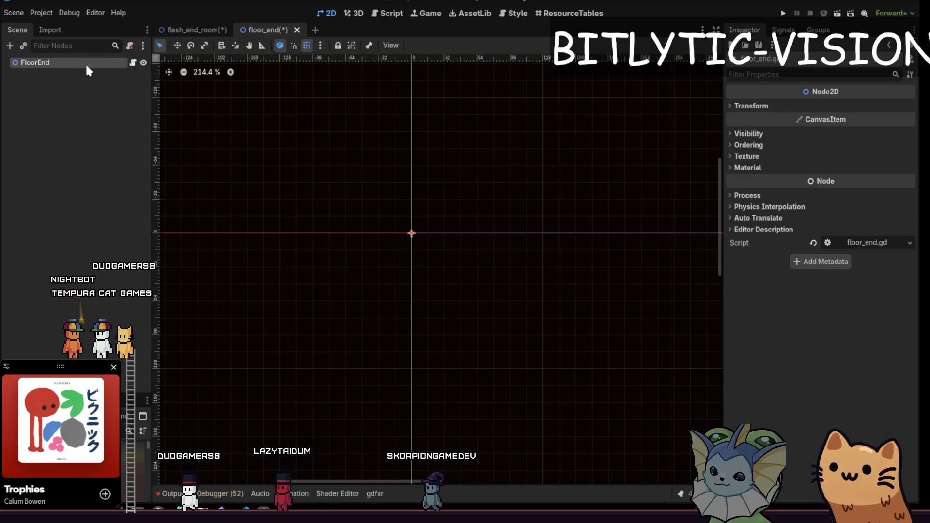
Add InteractionSprite and InteractionArea as child nodes of FloorEnd.
key("ctrl+a")
type("sprite2d")
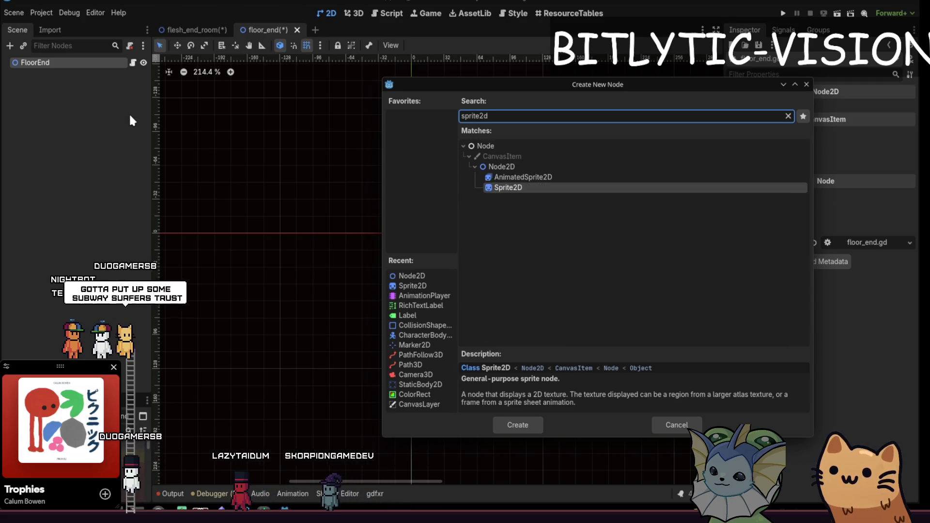
type("interaction")
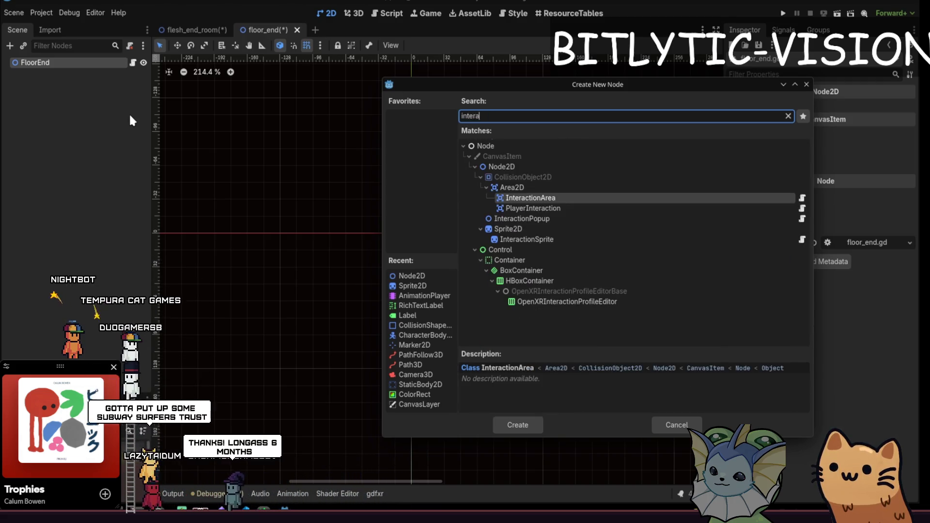
key("Down")
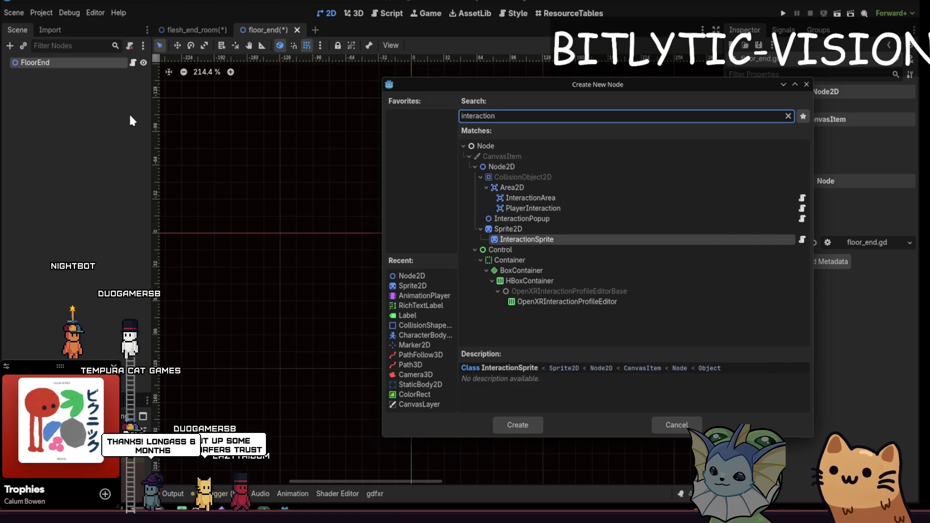
key("Return")
key("ctrl+a")
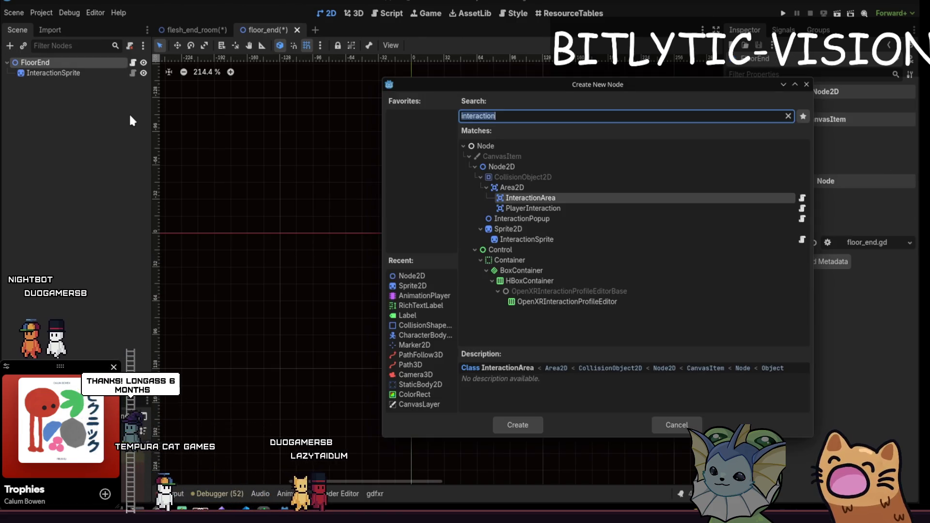
type("interact")
key("Down")
key("Up")
key("Return")
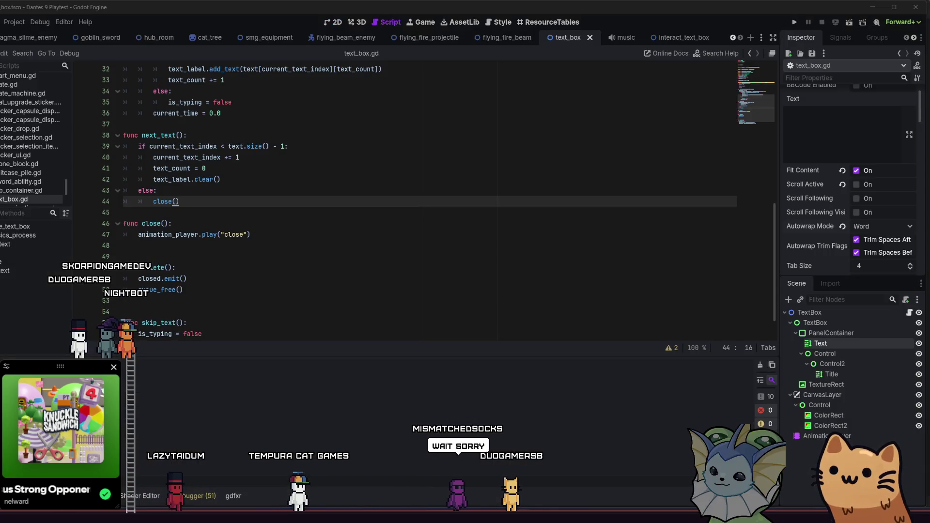
On line 54 of text_box.gd, write delete() calling closed.emit() then queue_free().
scroll(224, 296, "down", 1)
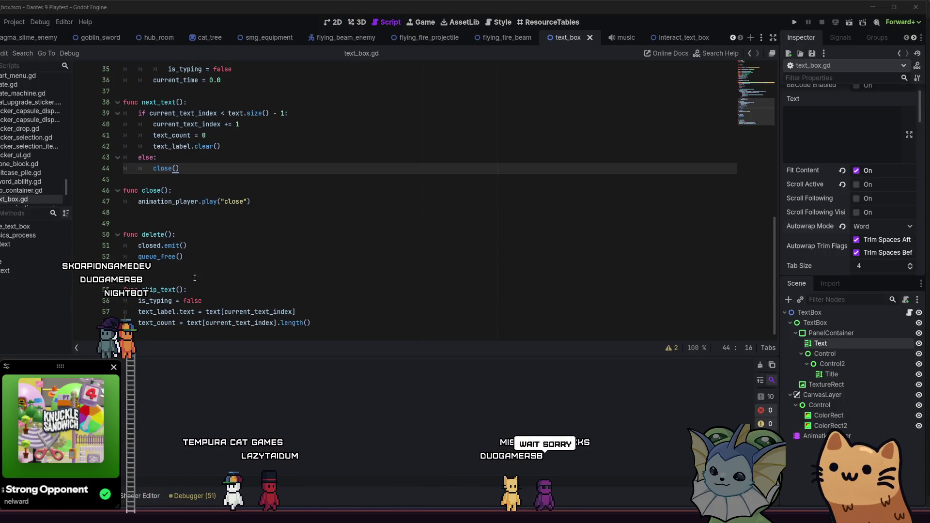
left_click(209, 280)
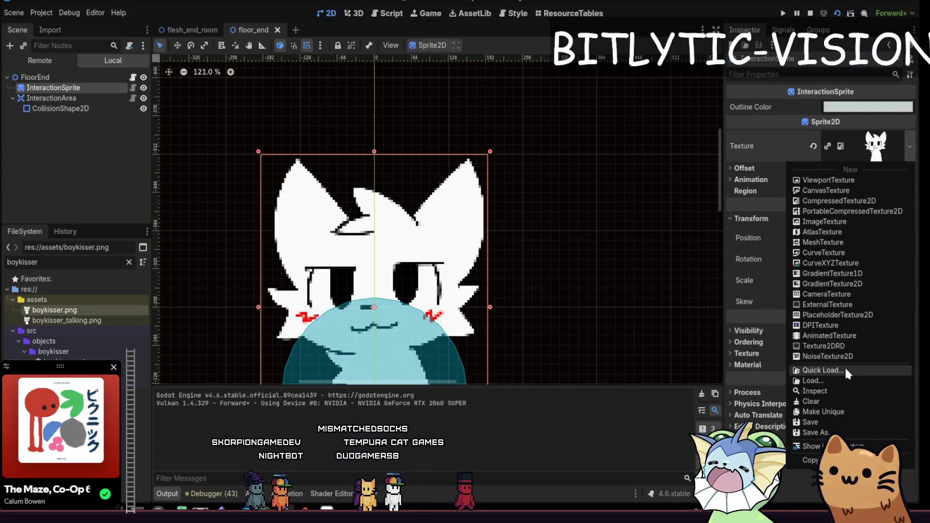
left_click(813, 368)
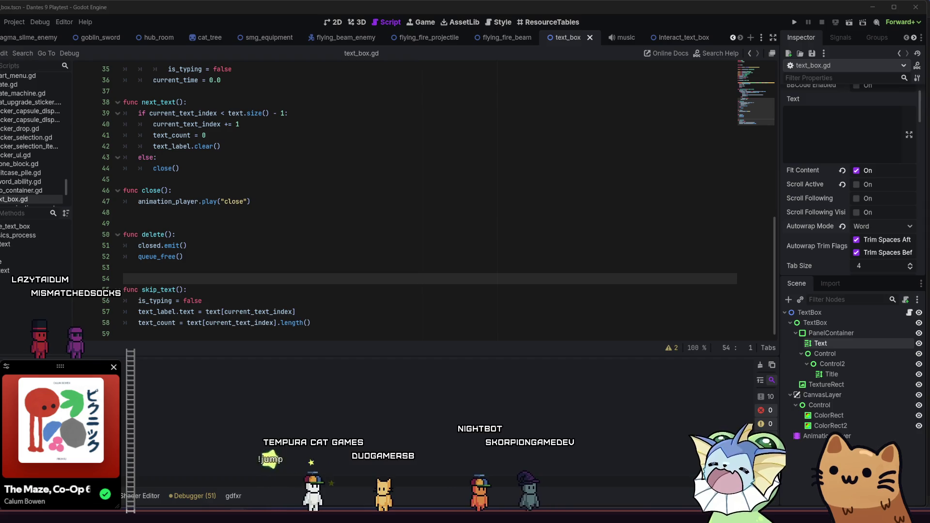
left_click(307, 171)
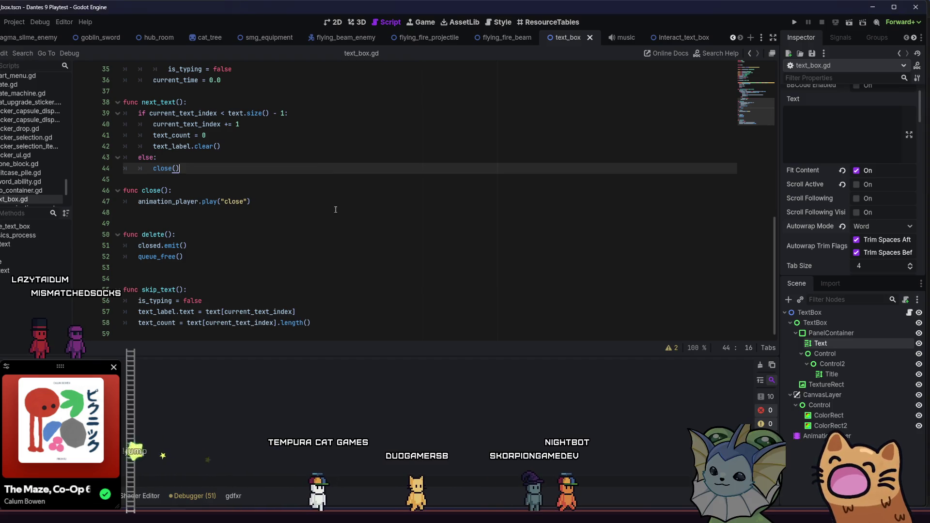
scroll(553, 177, "up", 10)
scroll(552, 178, "up", 2)
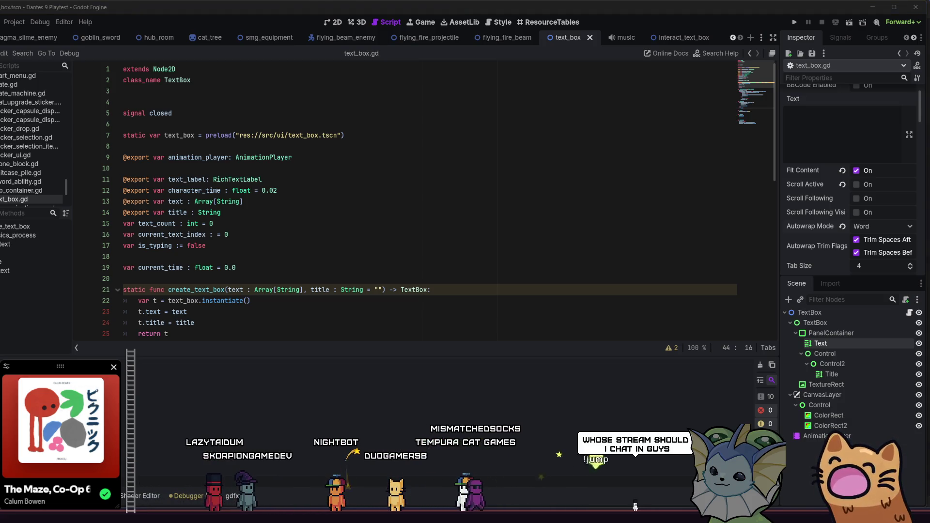
Review the text_label export and the character-typing logic in _physics_process.
left_click(266, 180)
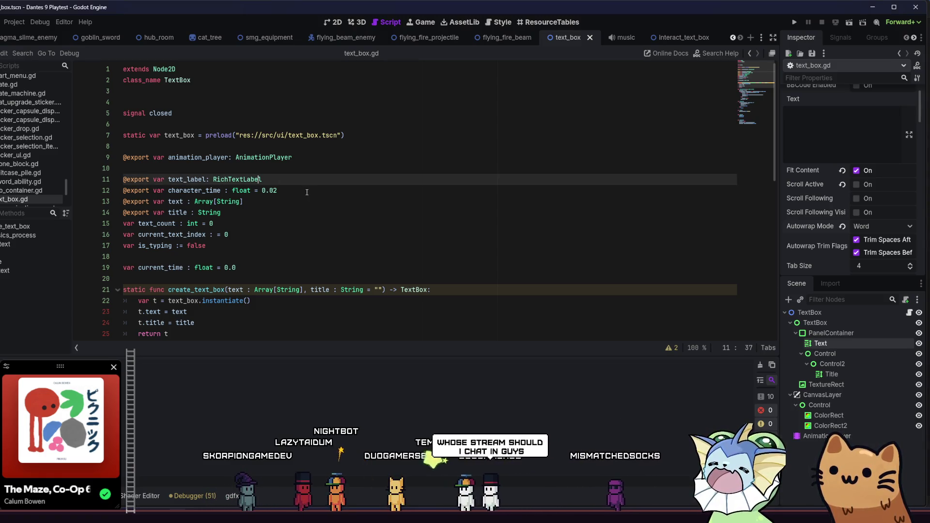
scroll(307, 193, "down", 6)
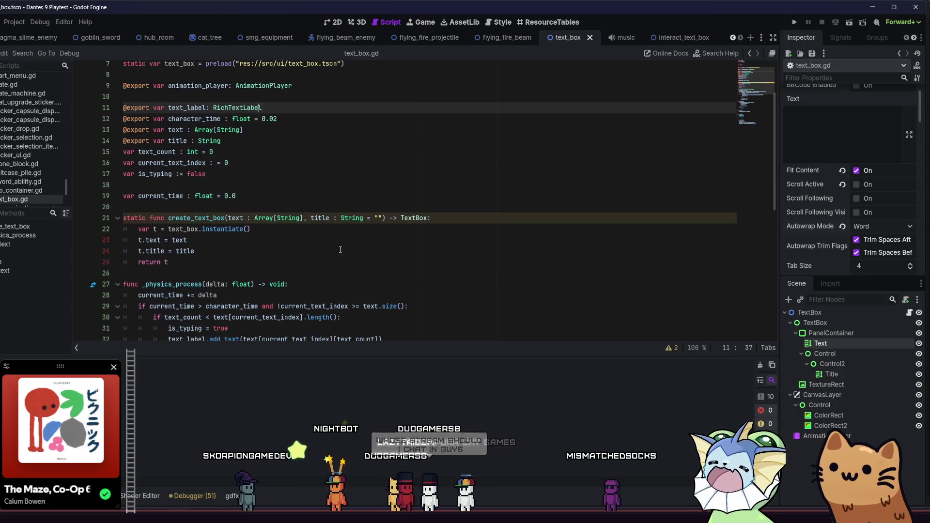
left_click(344, 248)
key("Up")
key("Up")
key("Up")
key("Down")
left_click(340, 226)
key("Down")
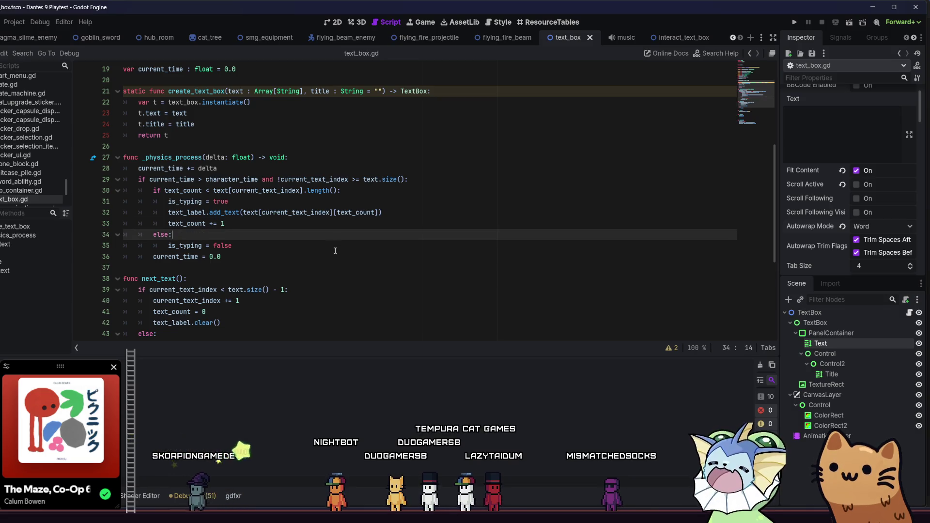
key("Down")
key("Up")
key("Up")
key("Down")
key("Down")
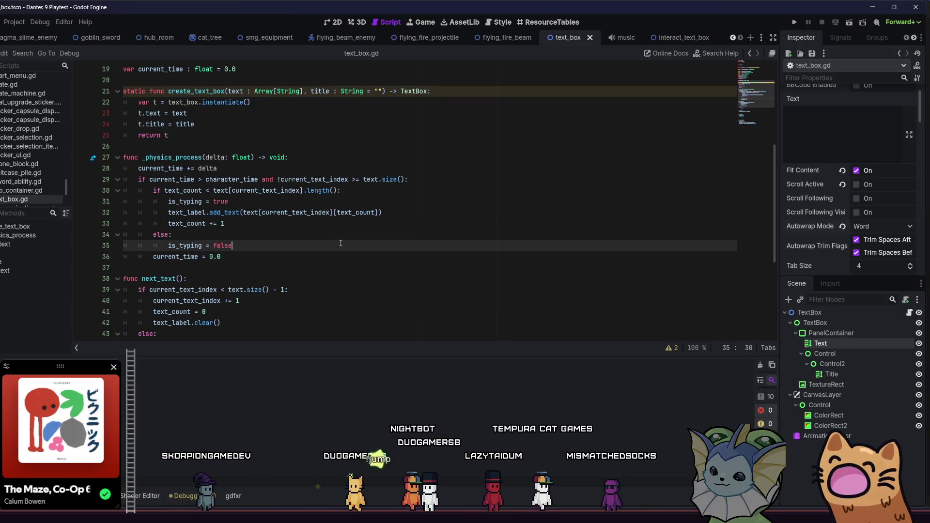
left_click(347, 222)
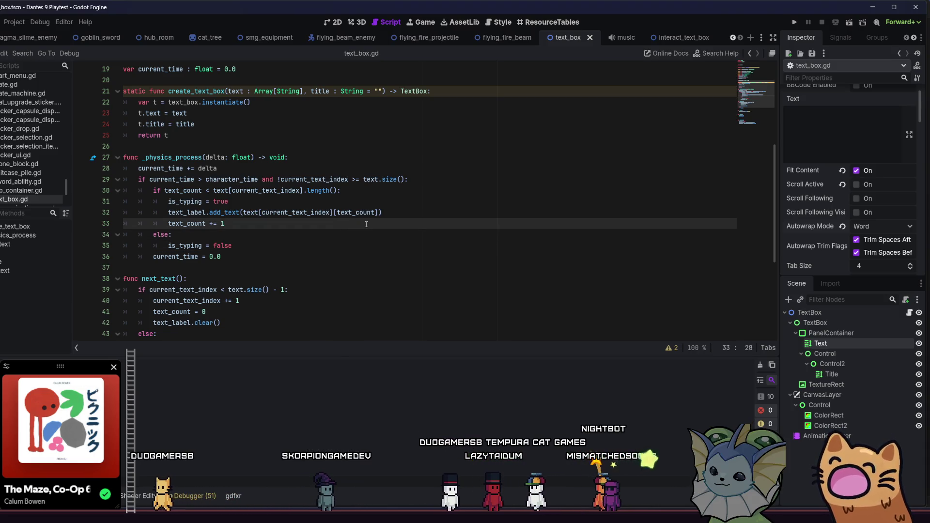
scroll(367, 224, "up", 6)
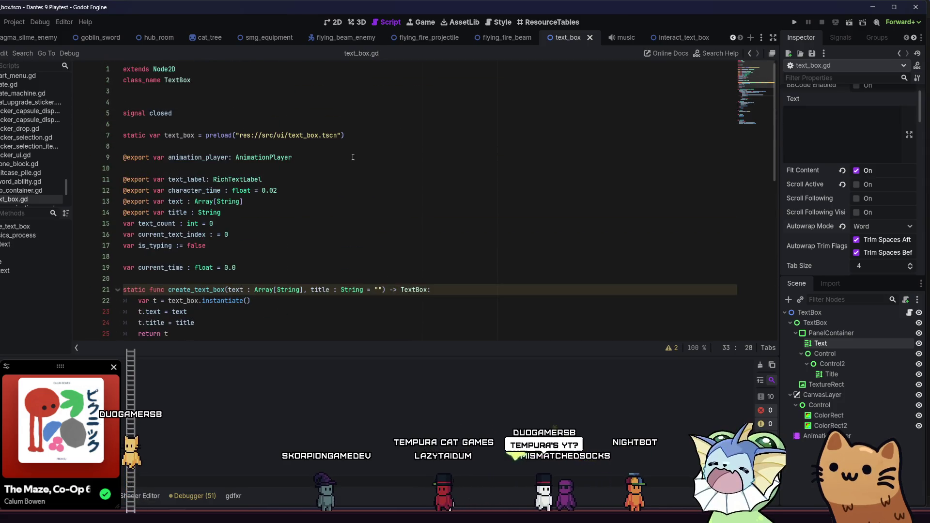
left_click(391, 139)
left_click(337, 207)
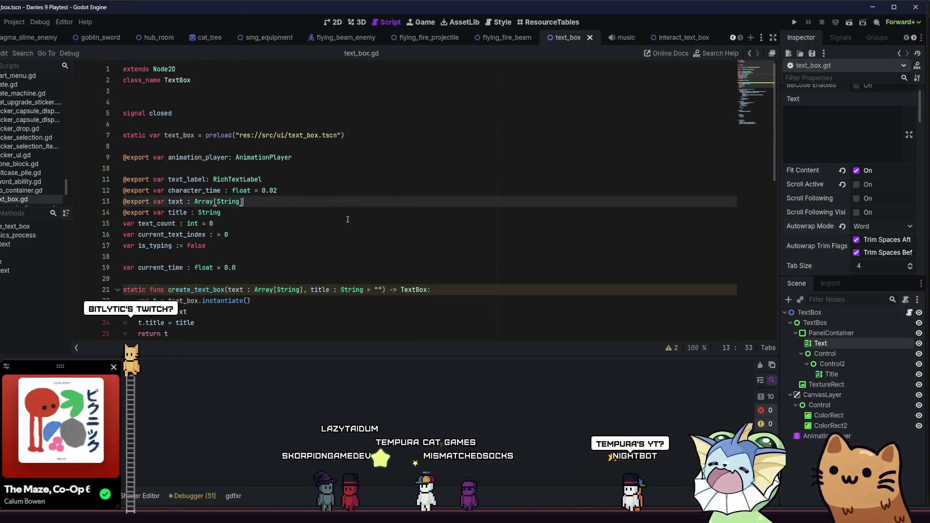
left_click(341, 210)
key("Return")
type("@export var sounds :")
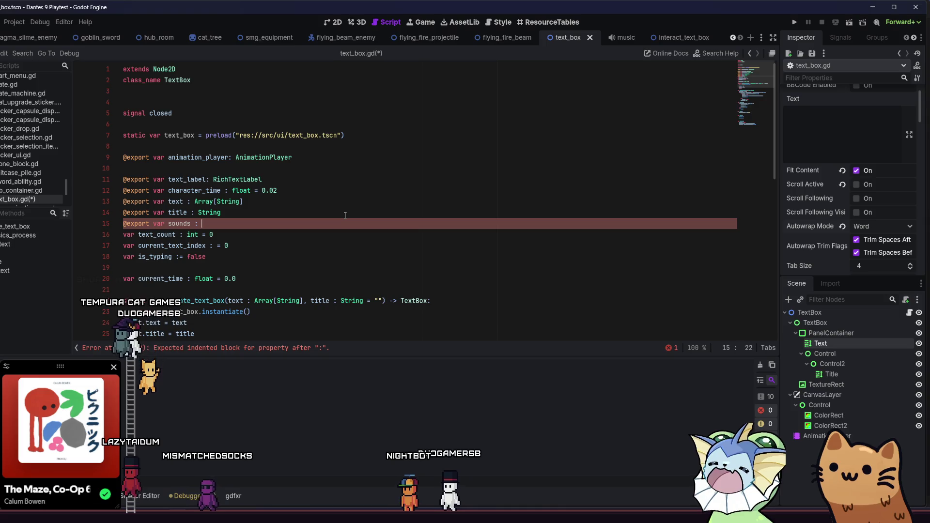
Type the sounds variable as AudioStream and save the text box script.
key("BackSpace")
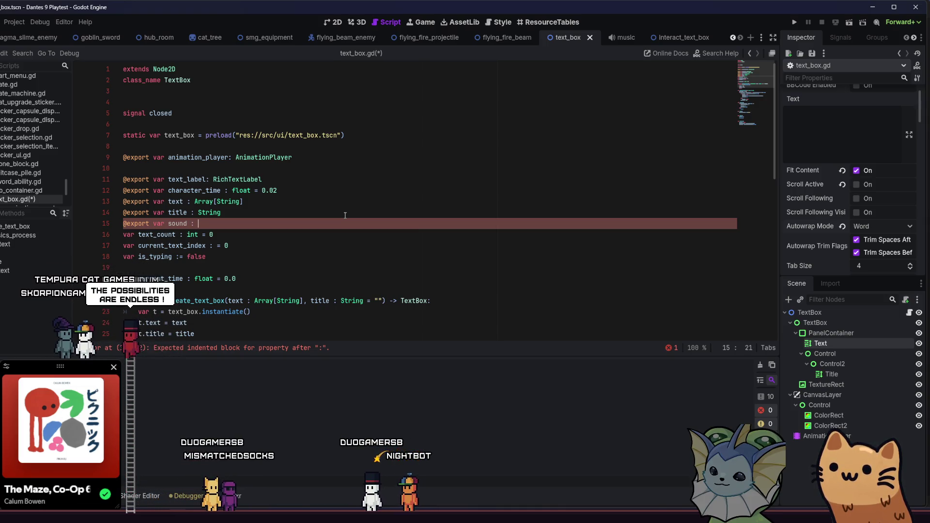
key("BackSpace")
type("AudioS")
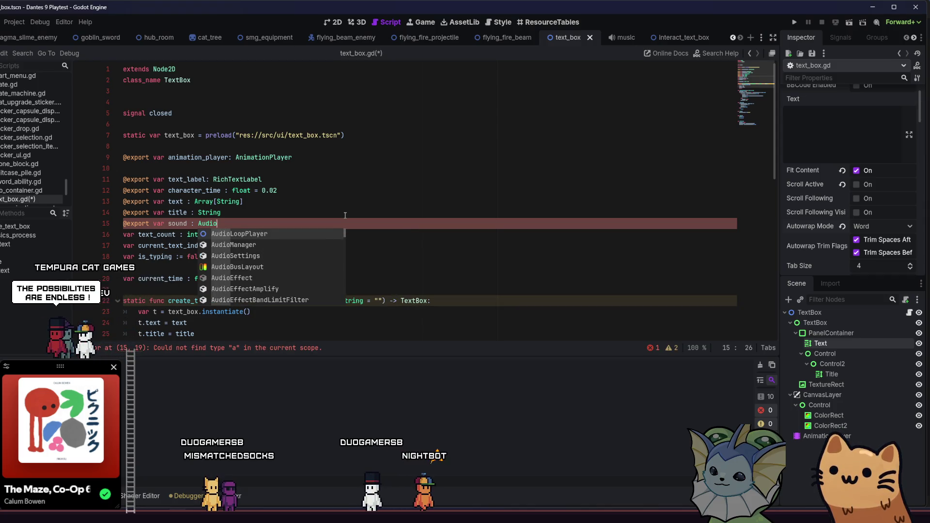
type("tream")
key("Return")
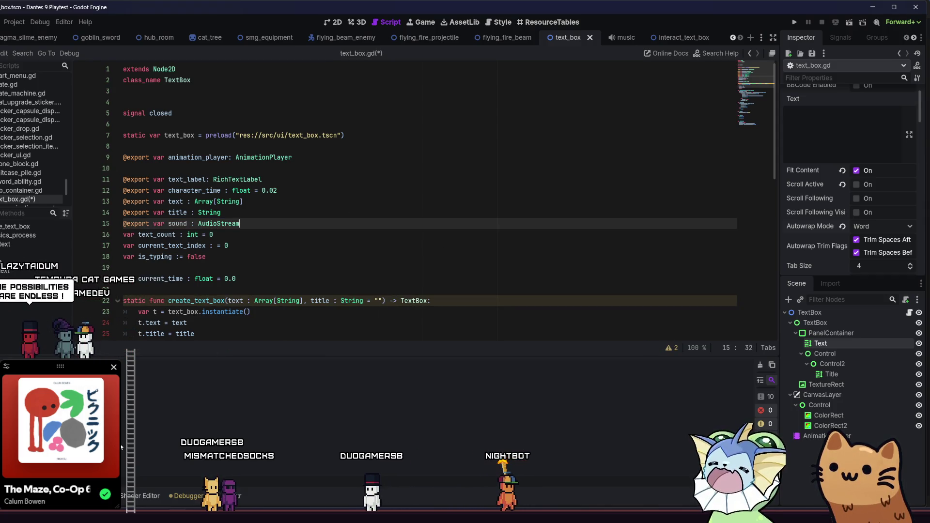
key("ctrl+s")
left_click(838, 310)
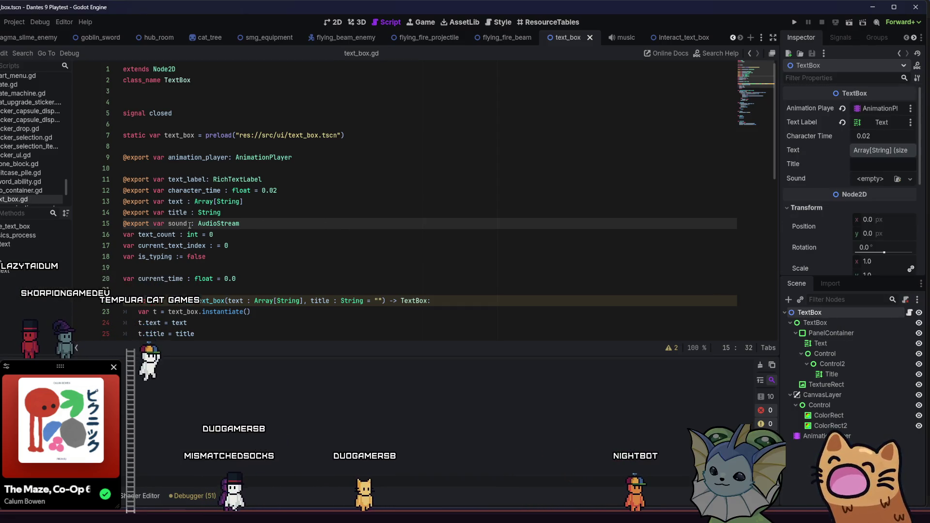
Change the sounds type to Array[AudioStream] and save the script.
type("s")
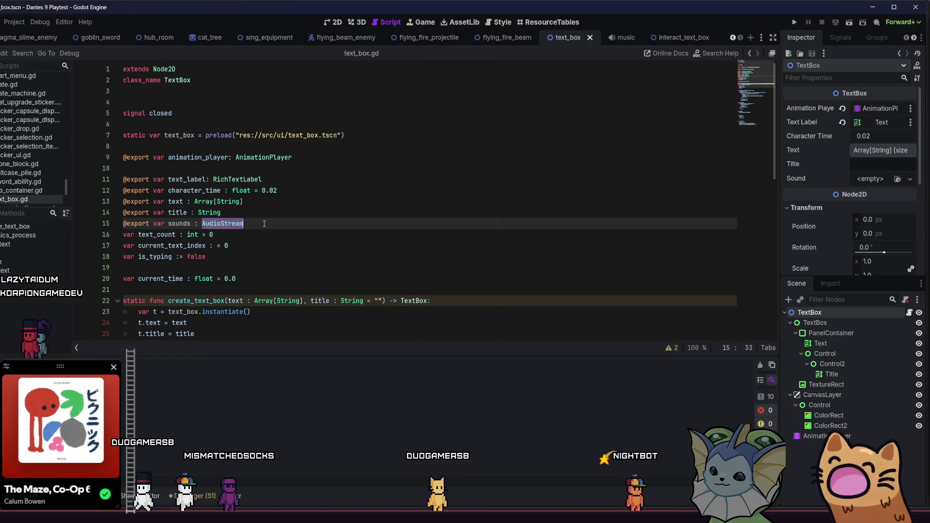
type("Array")
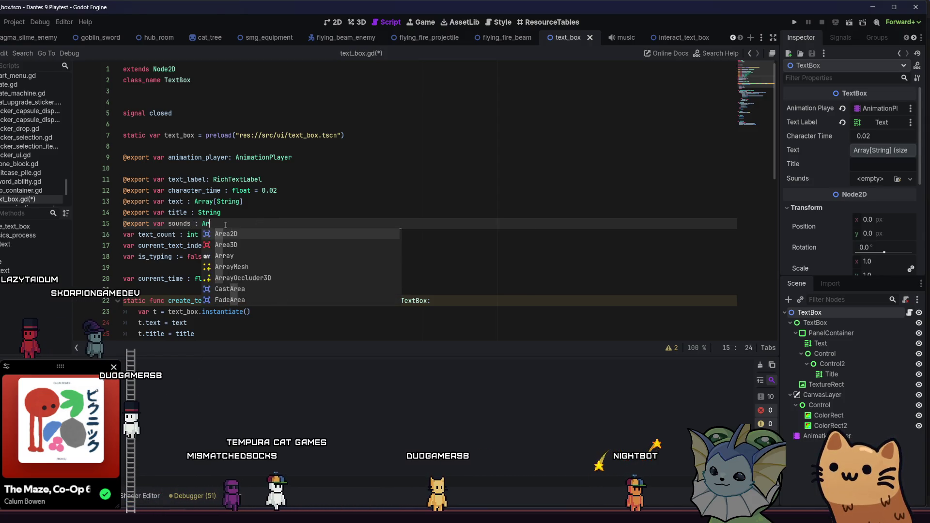
type("[")
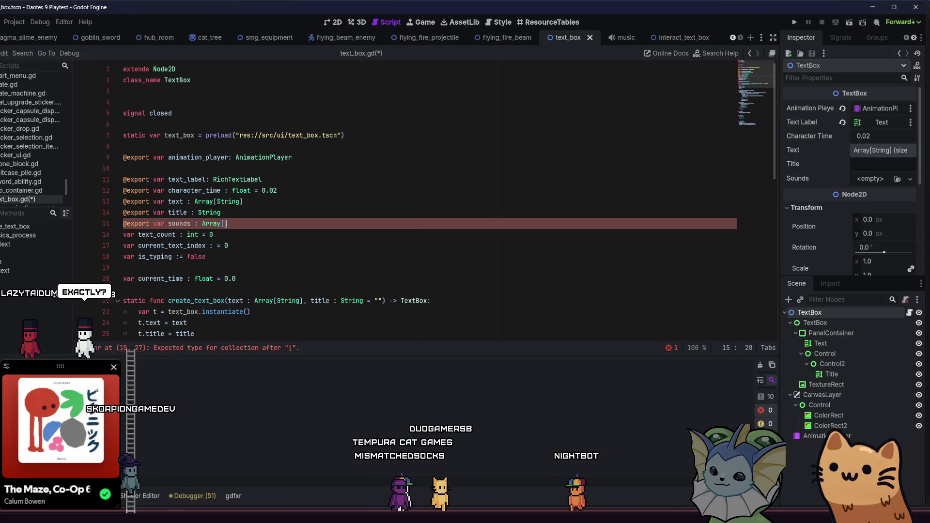
type("S")
key("BackSpace")
type("AudioStre")
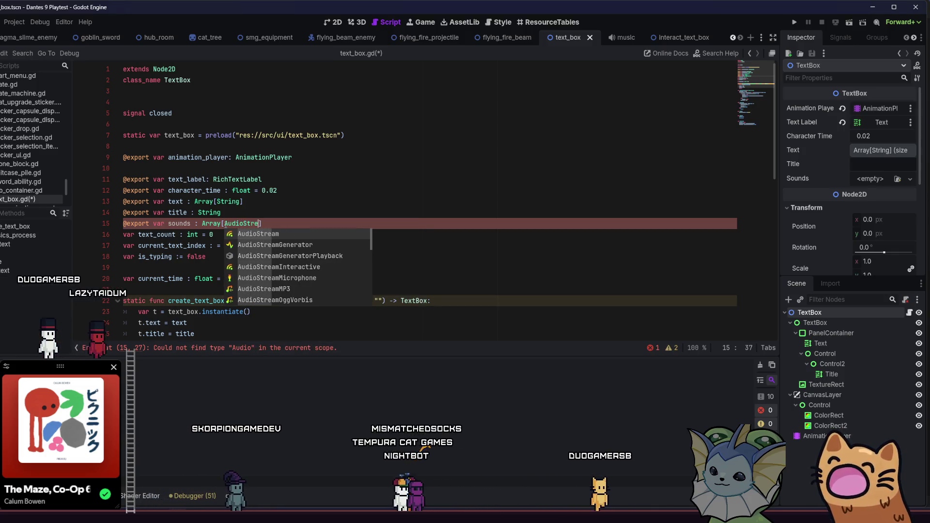
key("Return")
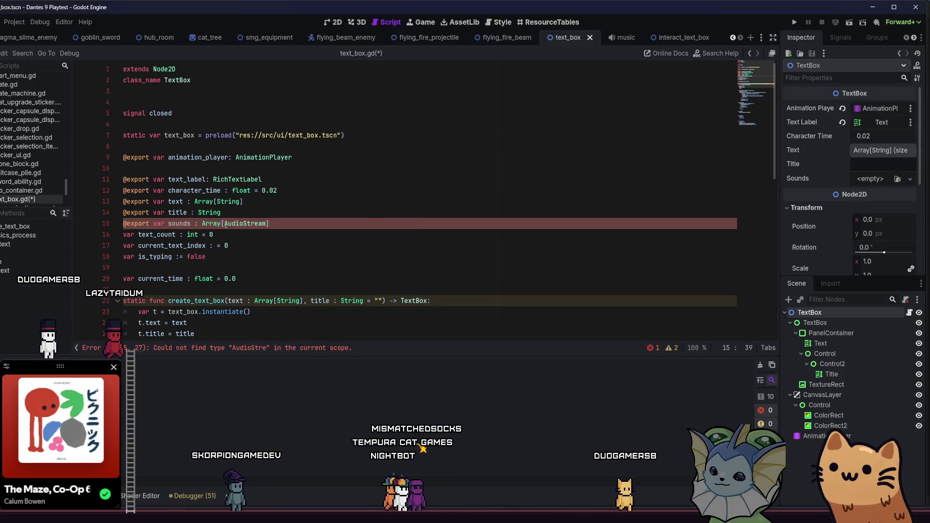
key("ctrl+s")
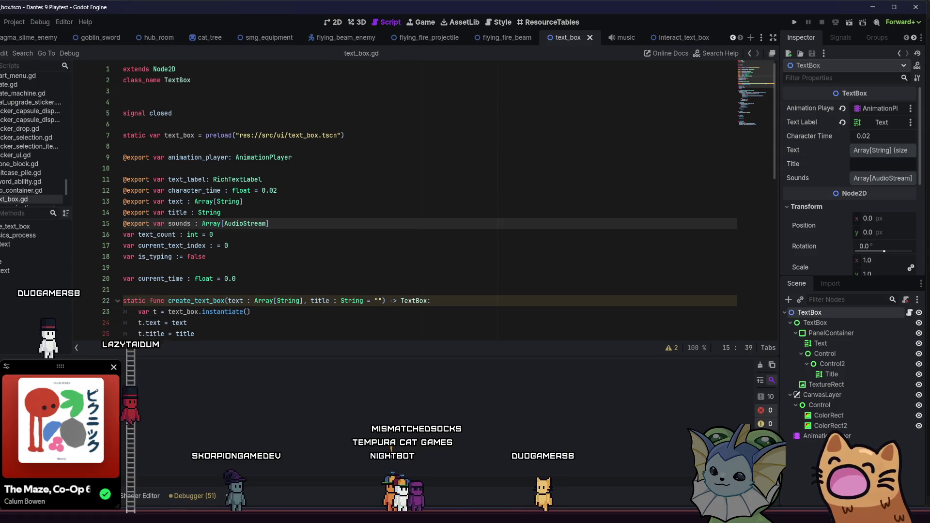
key("alt+f")
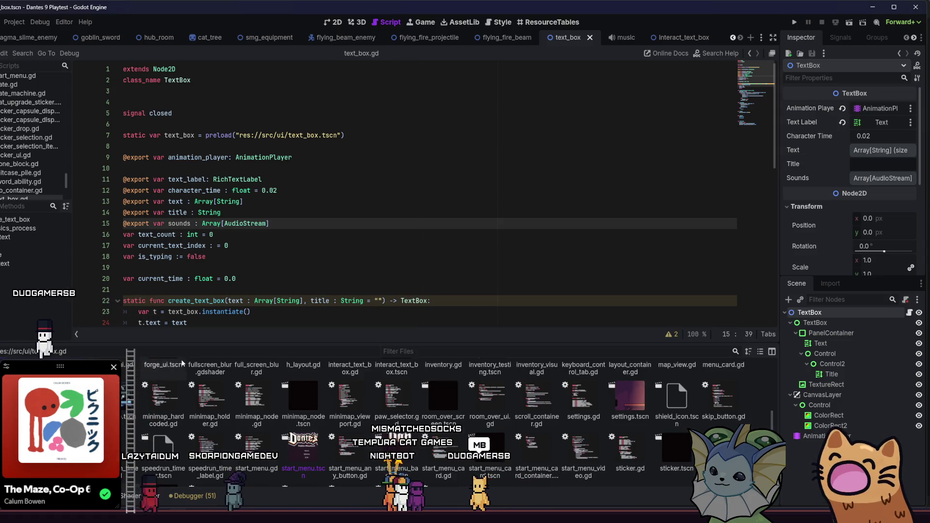
Browse the asset folders down to the kenney_ui-audio sound pack.
scroll(183, 363, "down", 1)
scroll(183, 362, "up", 3)
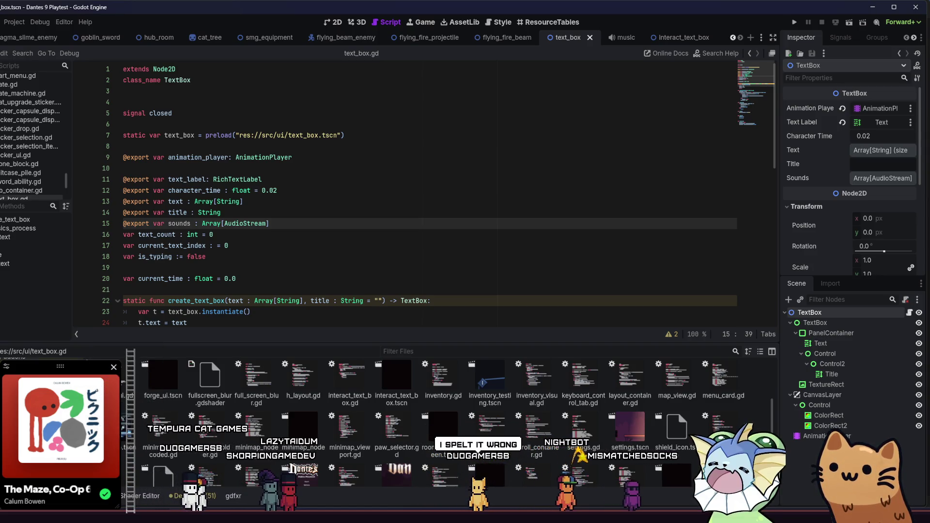
left_click(124, 377)
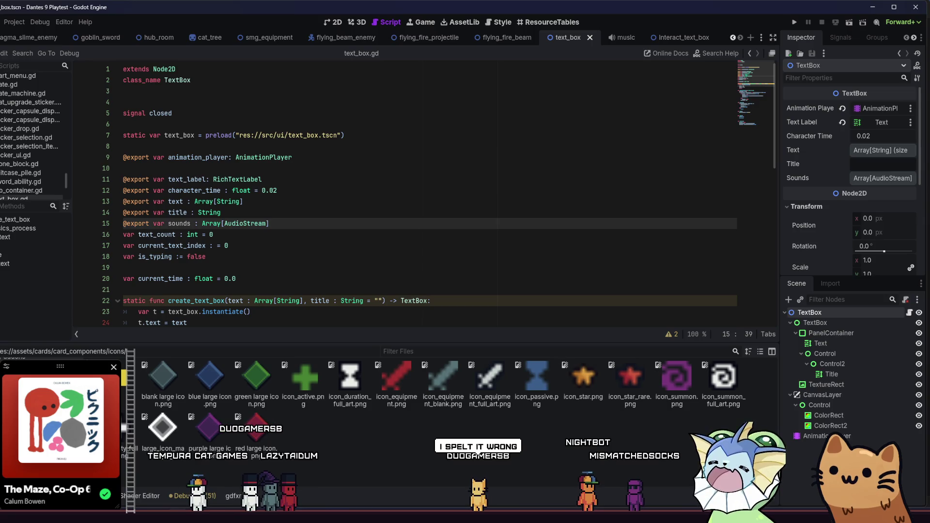
key("Down")
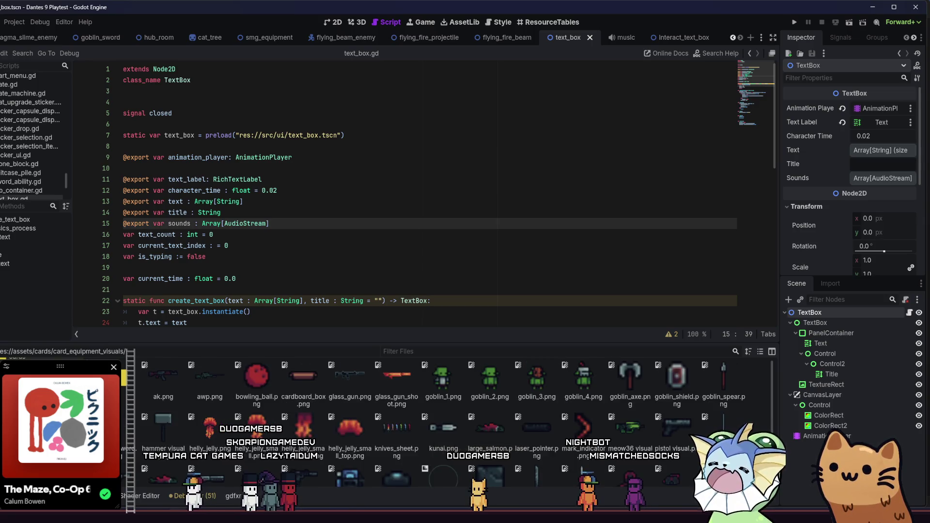
key("Down")
key("Down")
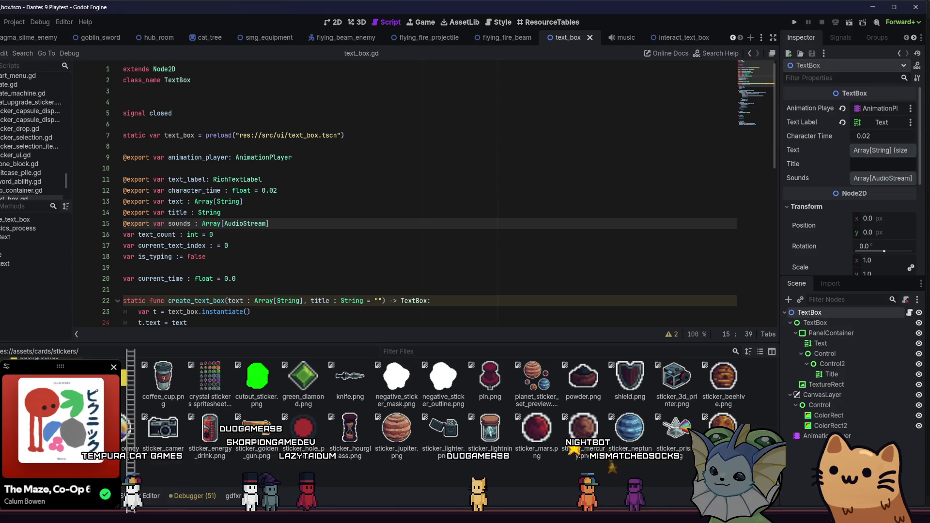
key("Down")
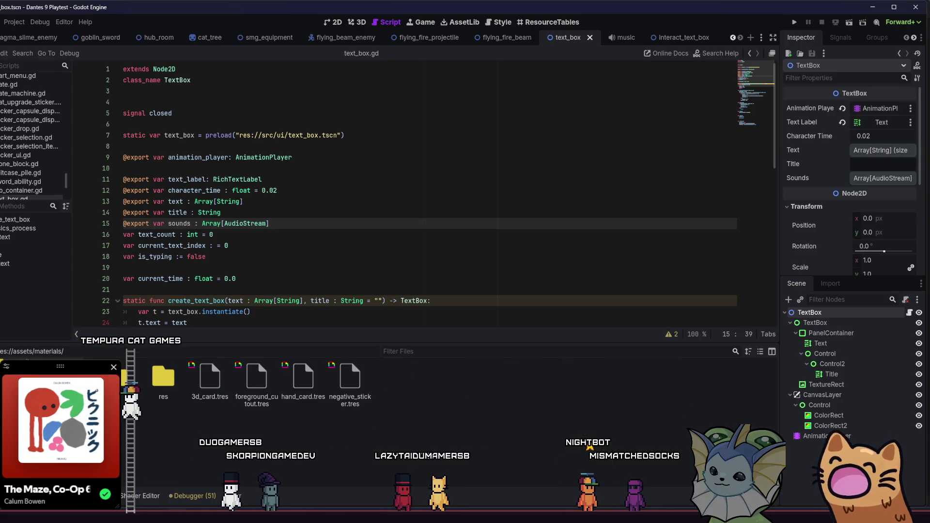
key("Down")
key("Down")
key("Down")
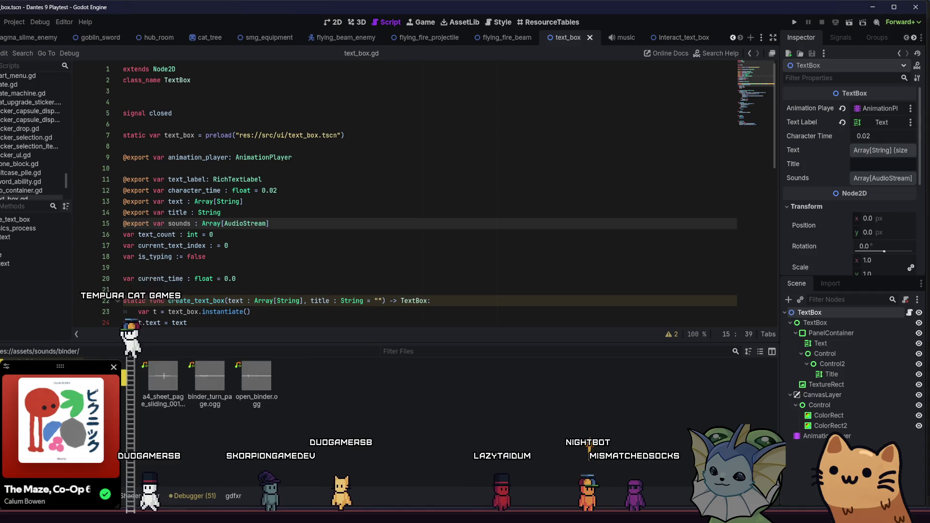
key("Down")
key("Down")
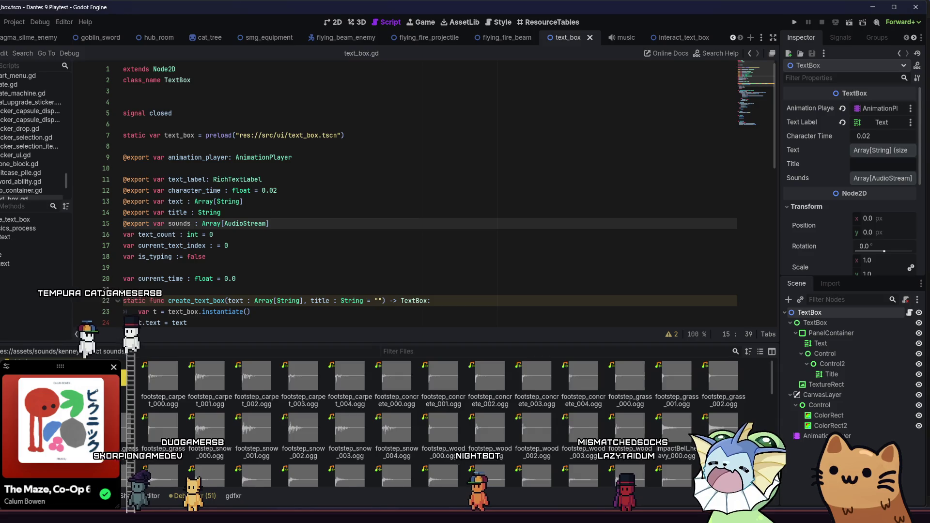
scroll(436, 426, "down", 1)
key("Down")
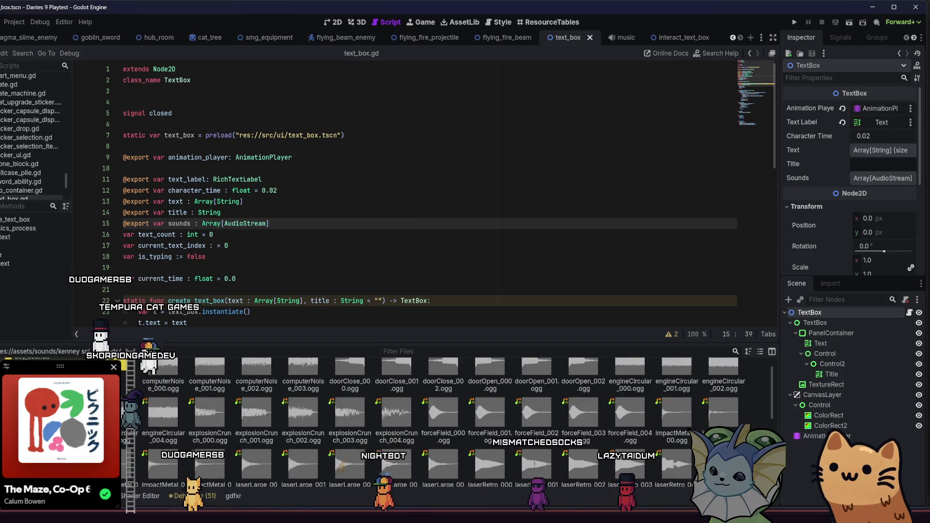
key("Down")
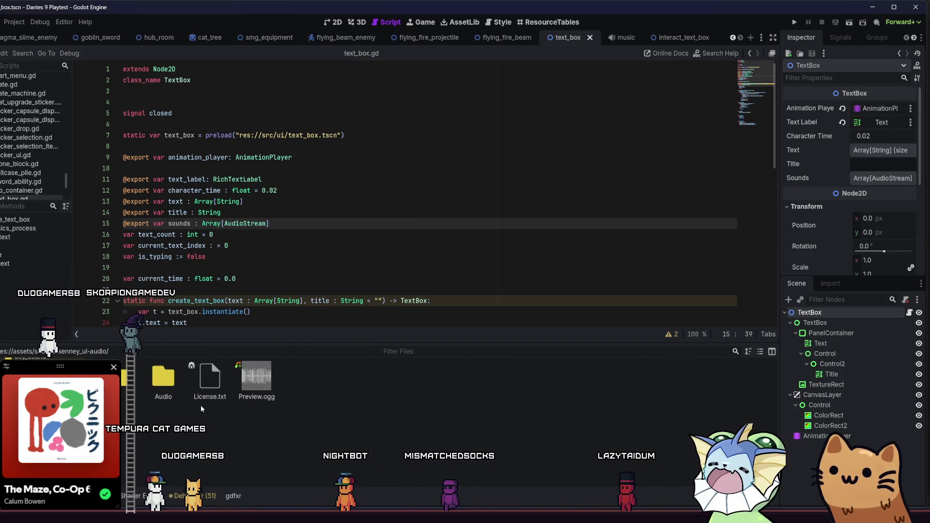
Open the pack's Audio folder and preview click1.ogg, then click4.ogg.
double_click(167, 383)
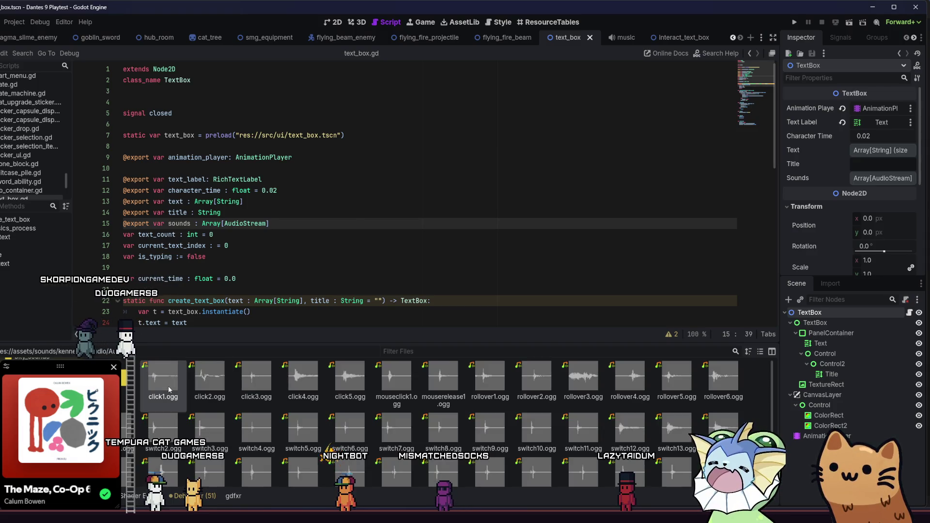
double_click(167, 385)
left_click(333, 345)
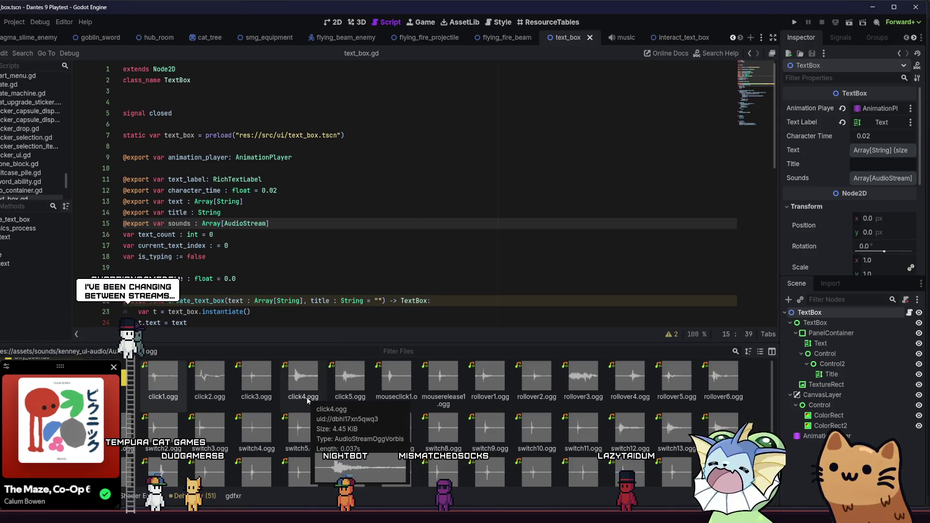
mouse_move(265, 369)
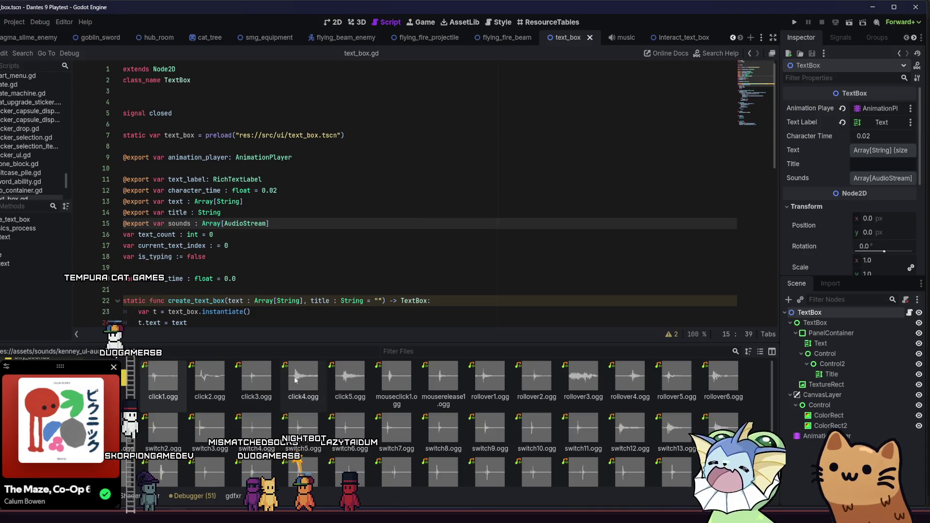
mouse_move(295, 380)
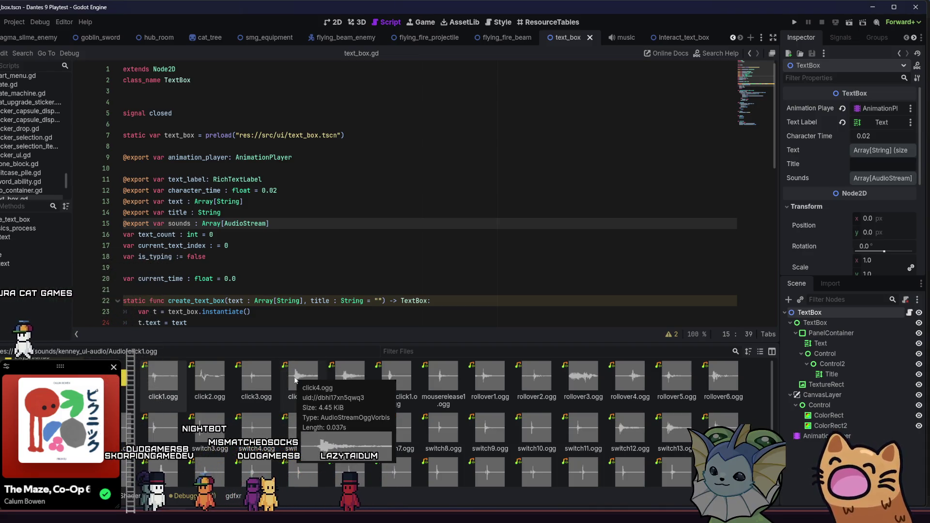
double_click(295, 380)
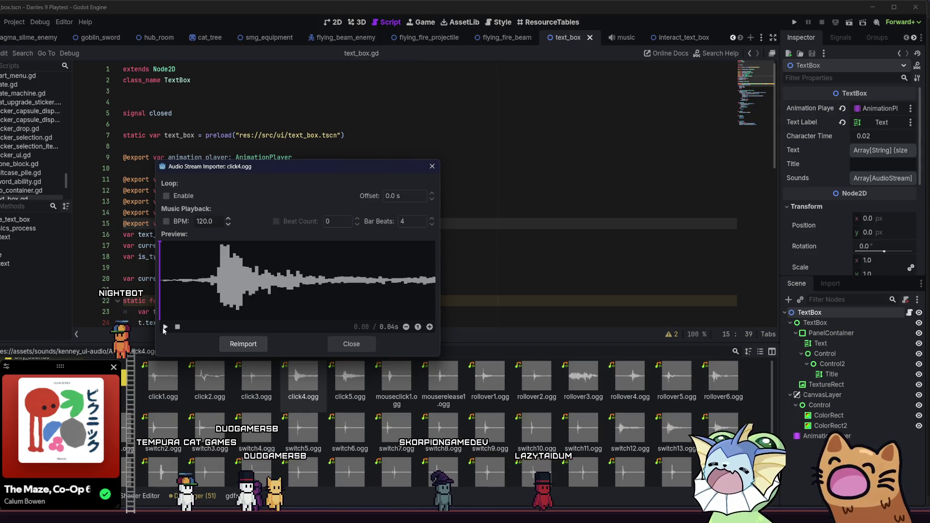
Preview switch6, mouseclick1, mouserelease1 and rollover1 UI sounds.
left_click(352, 343)
double_click(344, 436)
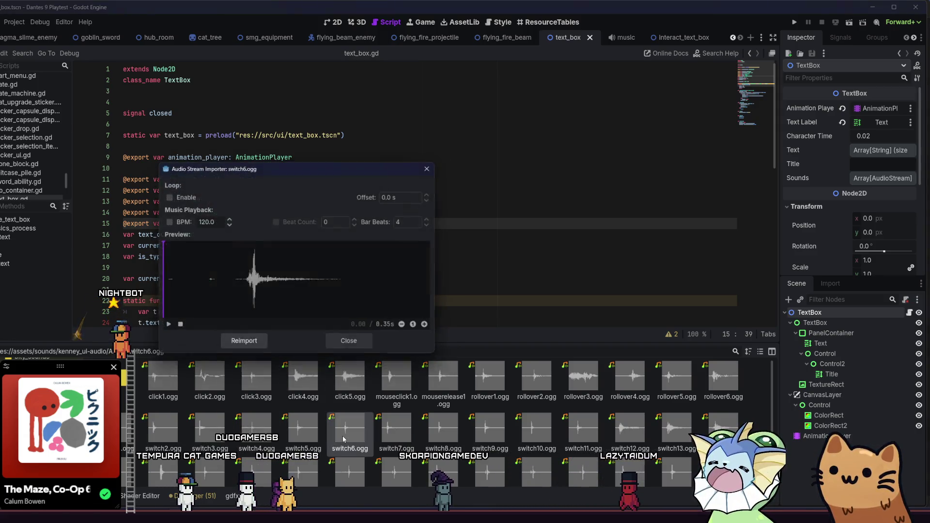
left_click(334, 343)
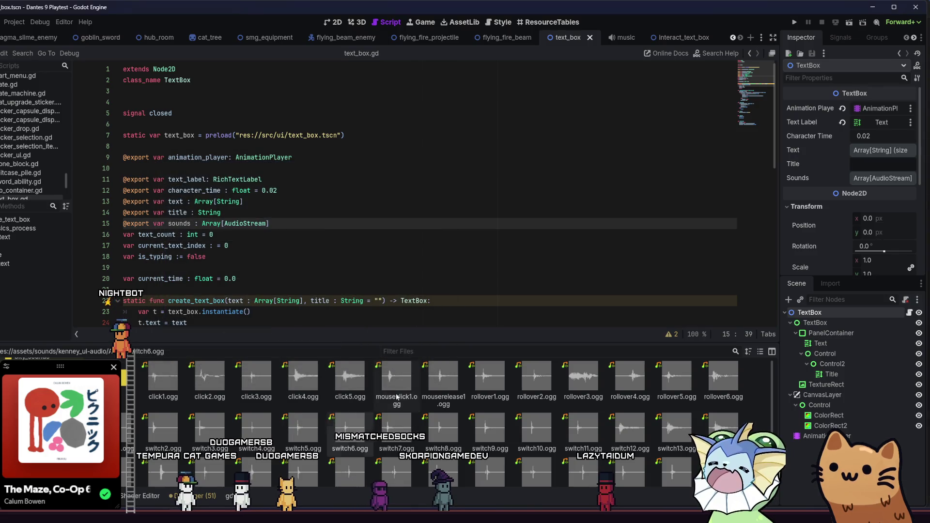
double_click(396, 388)
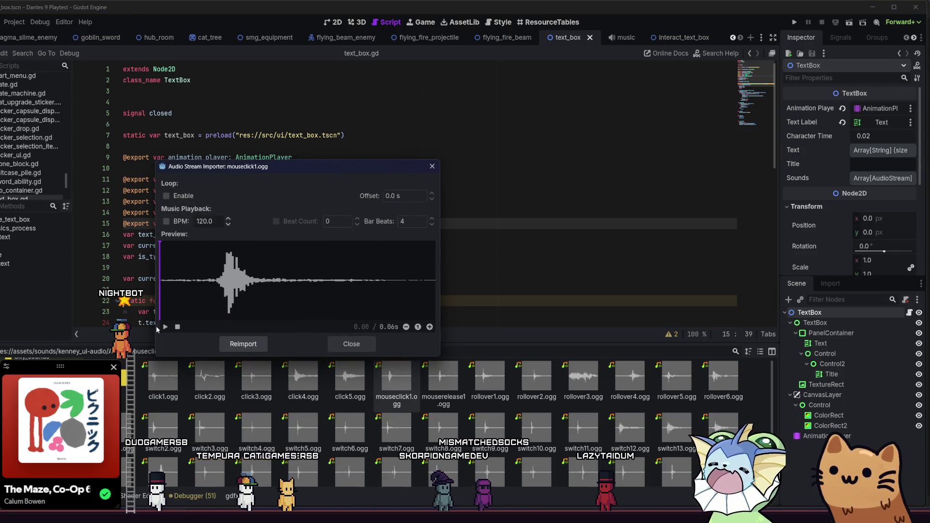
left_click(351, 344)
double_click(443, 383)
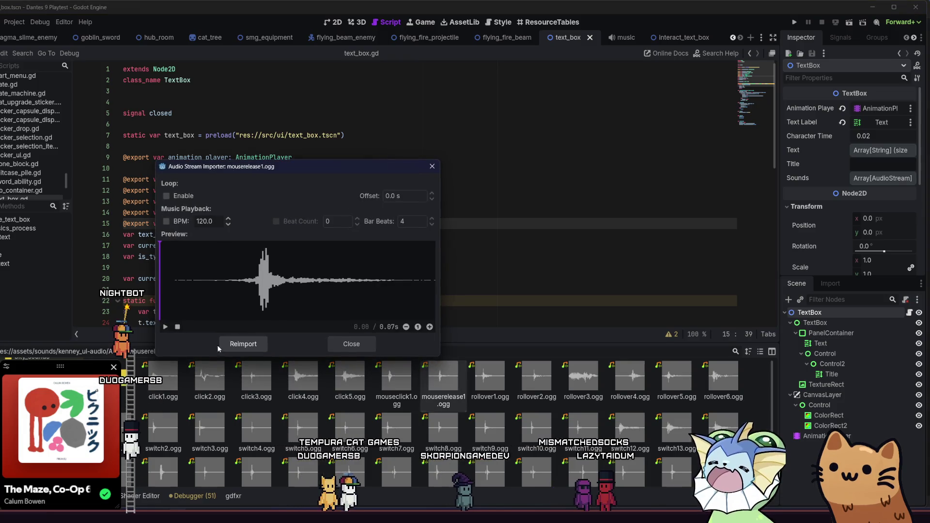
left_click(351, 344)
left_click(474, 388)
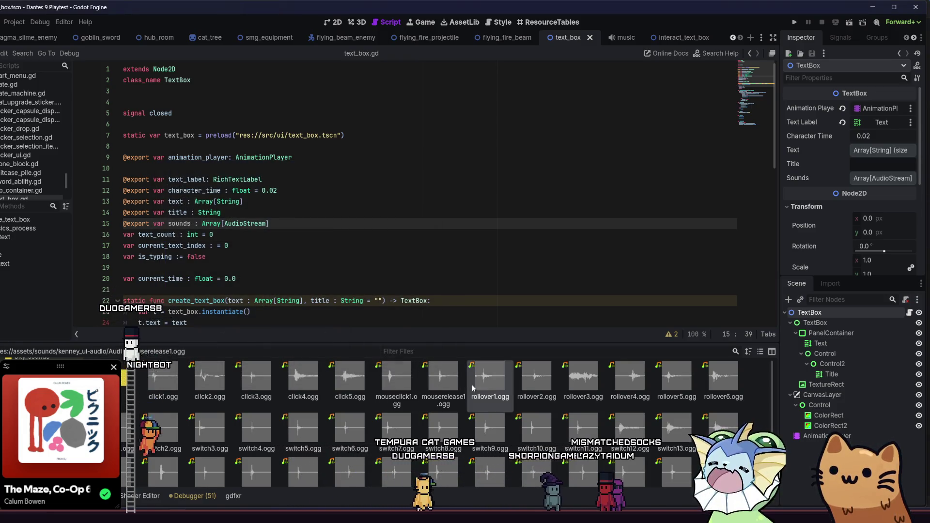
double_click(473, 387)
left_click(352, 342)
Preview switch35, rollover5 and rollover6 UI sounds.
scroll(391, 406, "down", 1)
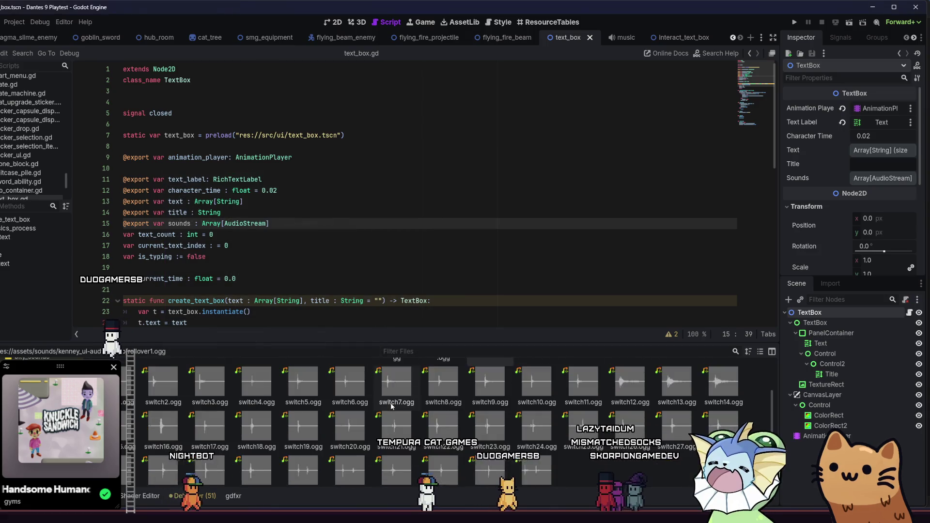
scroll(391, 405, "down", 1)
double_click(396, 458)
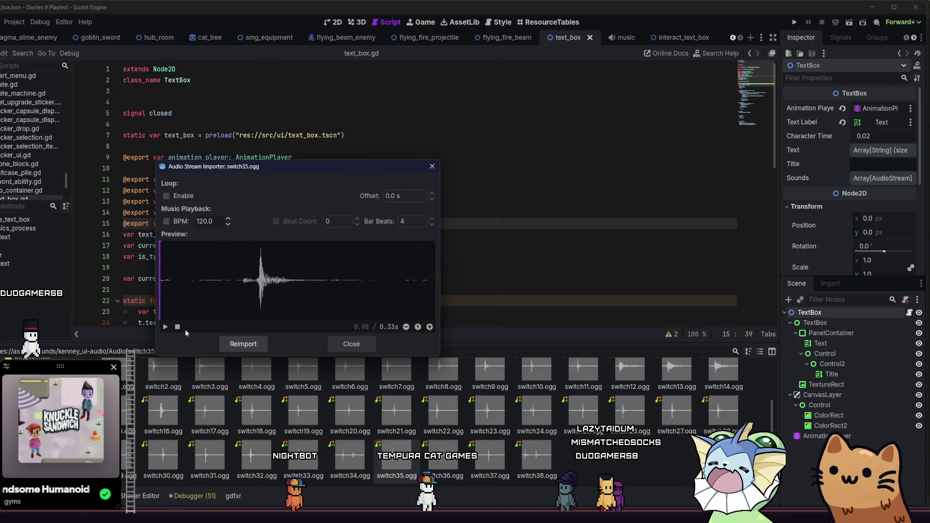
left_click(351, 344)
scroll(416, 428, "up", 2)
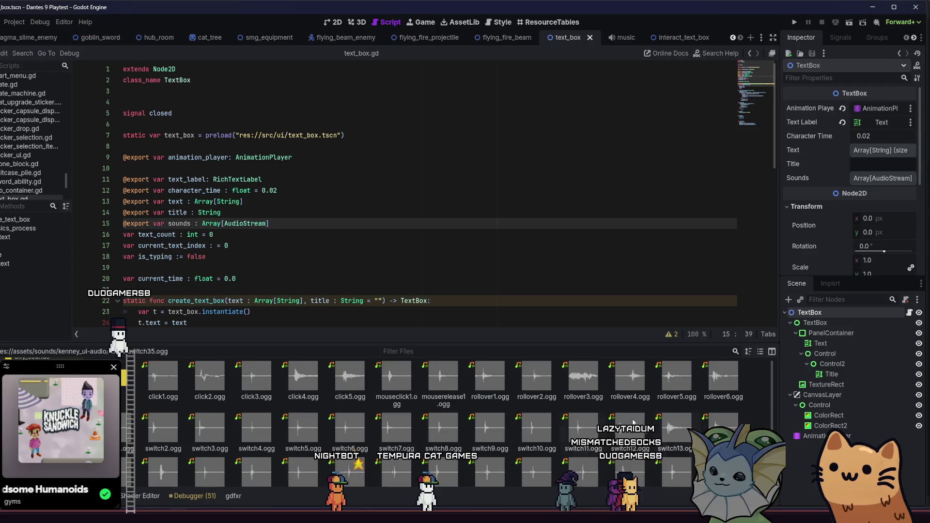
double_click(699, 395)
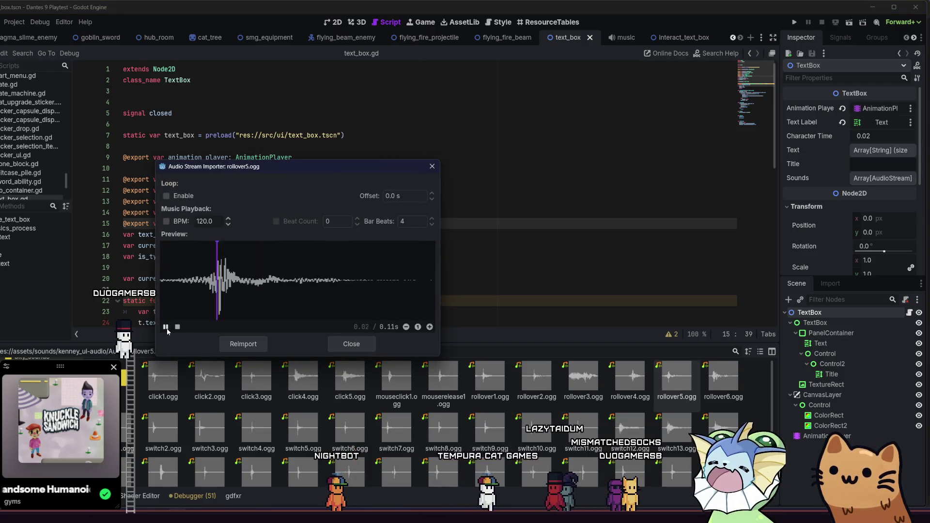
left_click(353, 345)
key("Right")
key("Return")
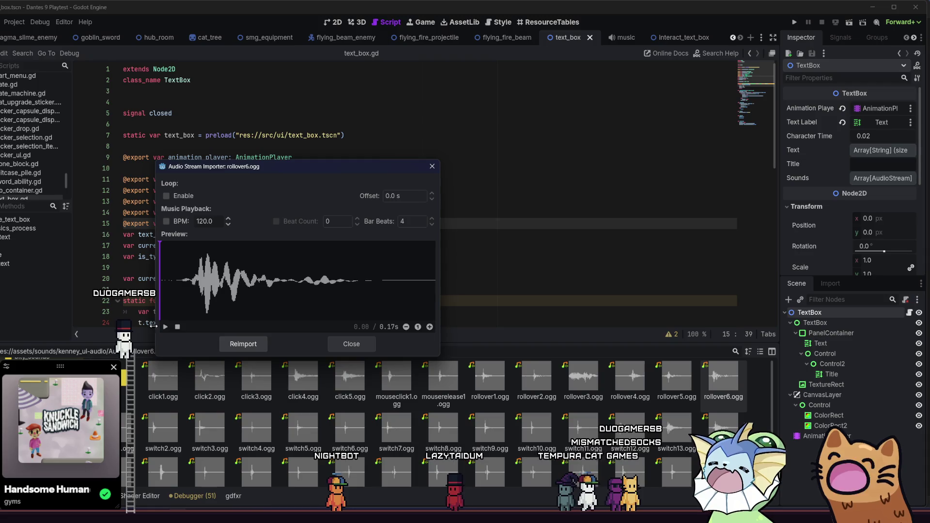
left_click(339, 345)
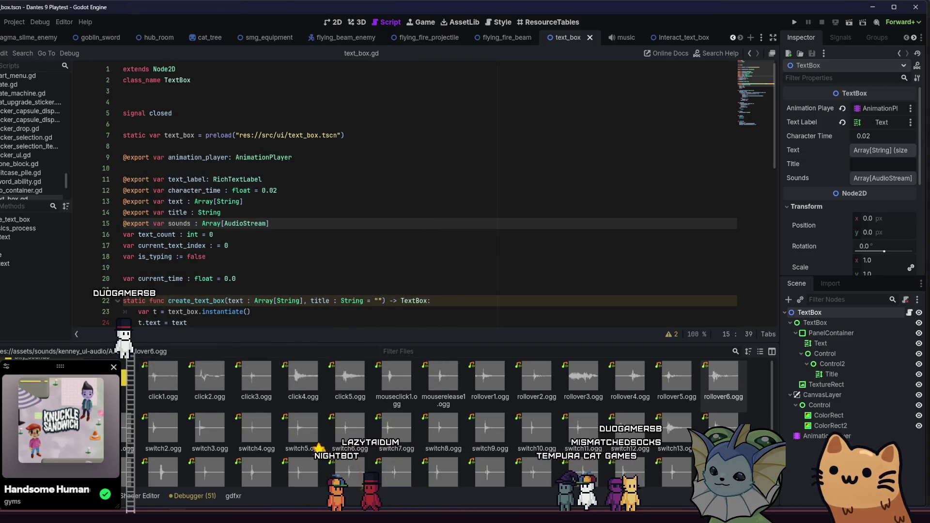
In the kenney impact sounds folder, preview impactGeneric_light_002, impactGlass_medium_004 and impactMetal_heavy_000.
left_click(58, 368)
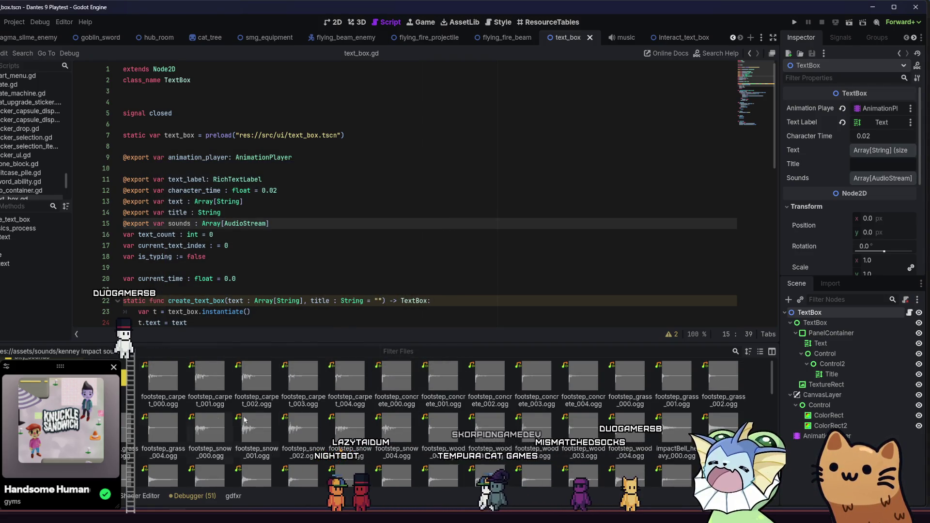
scroll(349, 436, "down", 3)
double_click(368, 420)
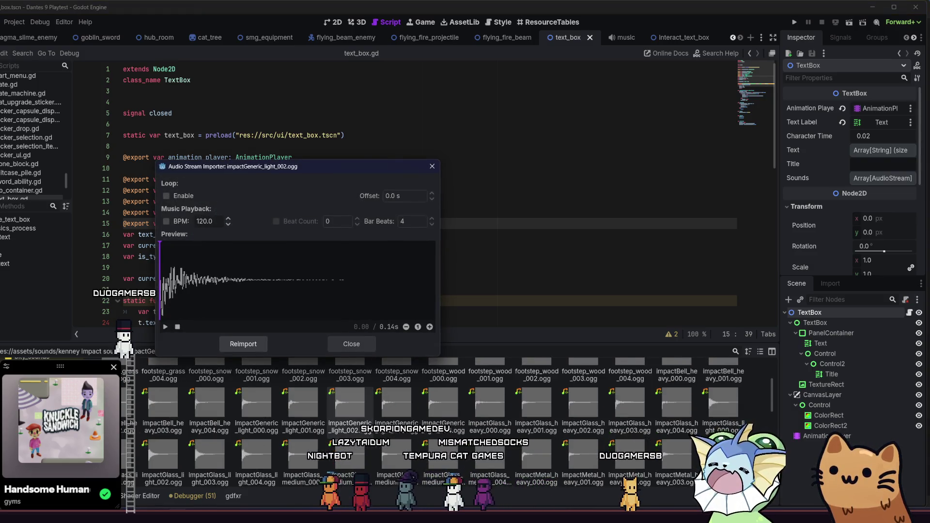
key("Escape")
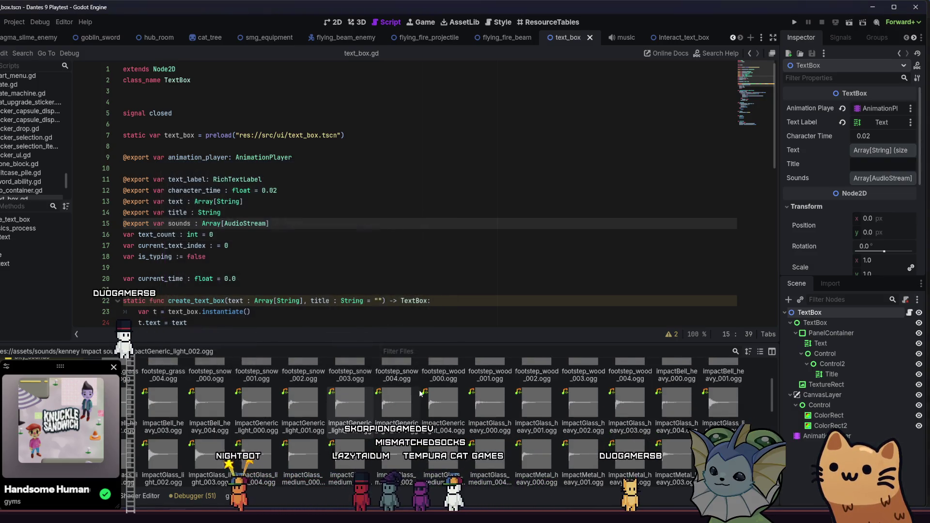
scroll(431, 411, "down", 2)
double_click(490, 430)
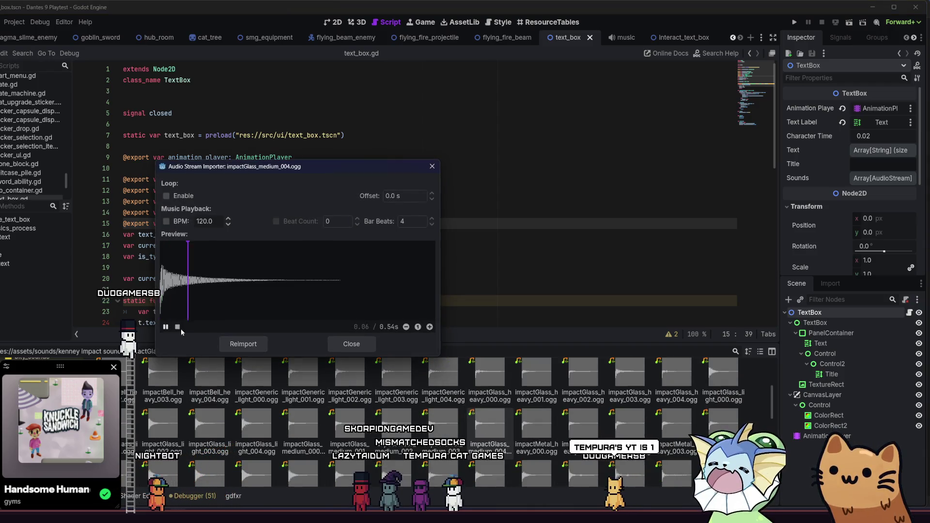
left_click(368, 347)
scroll(432, 433, "down", 1)
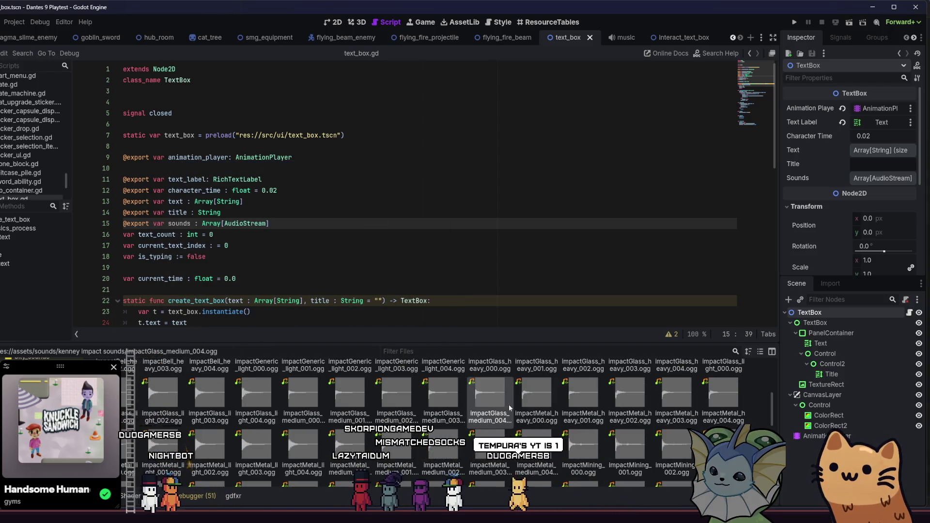
double_click(535, 395)
left_click(351, 343)
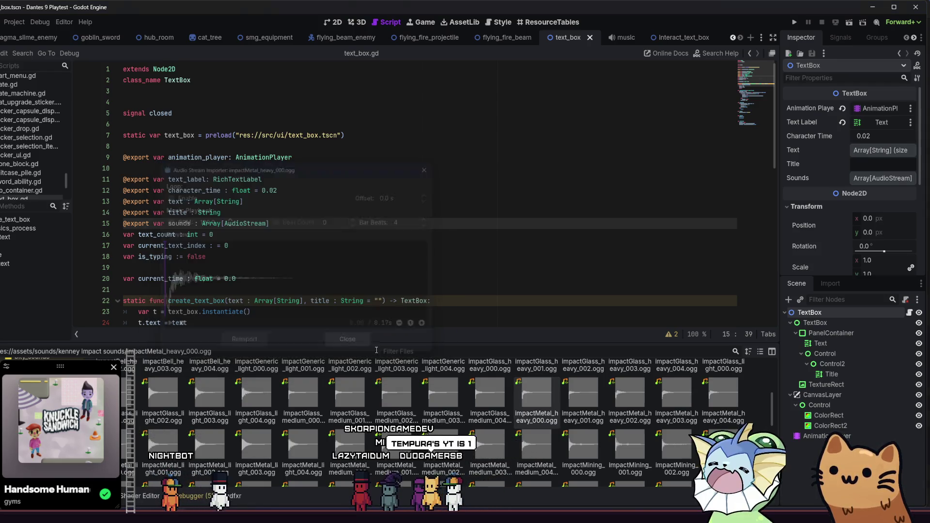
Preview impactSoft_heavy_002, impactSoft_medium_000 and impactSoft_medium_004.
scroll(422, 420, "down", 3)
scroll(422, 421, "down", 3)
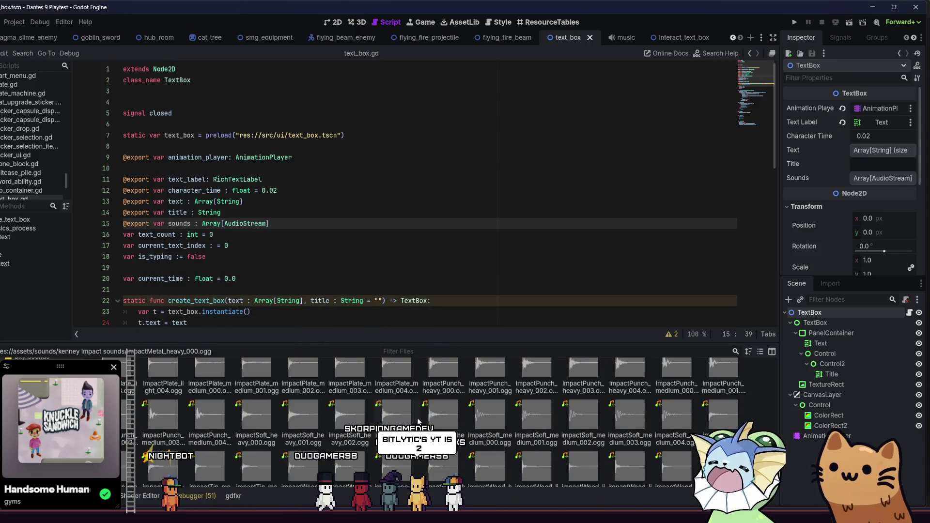
double_click(341, 378)
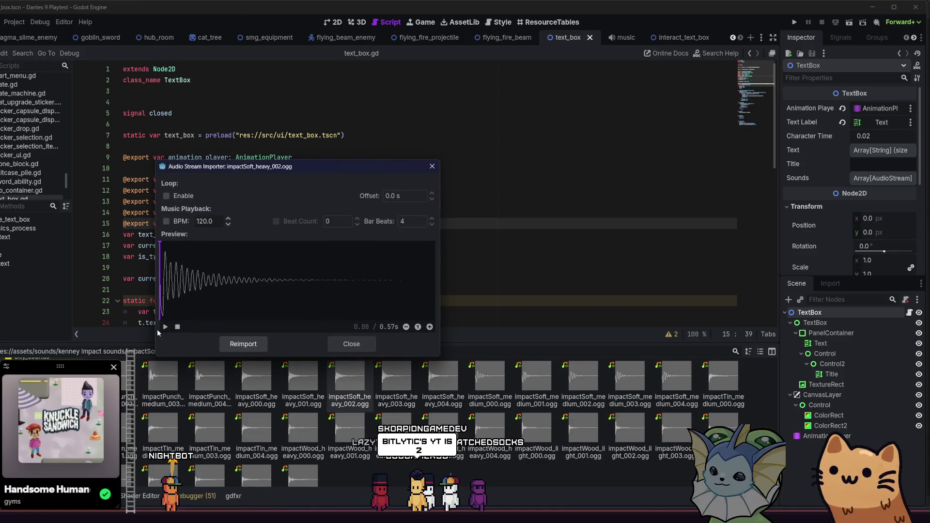
left_click(337, 344)
double_click(489, 377)
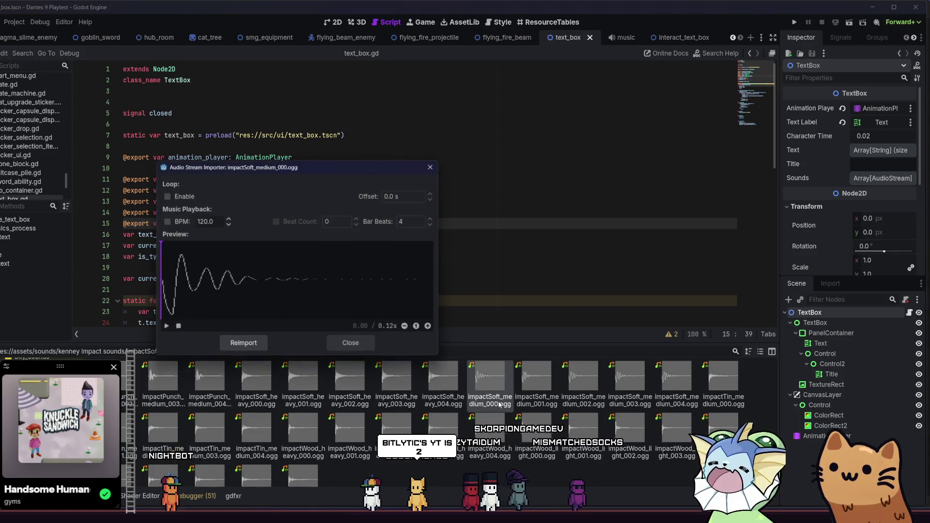
left_click(350, 344)
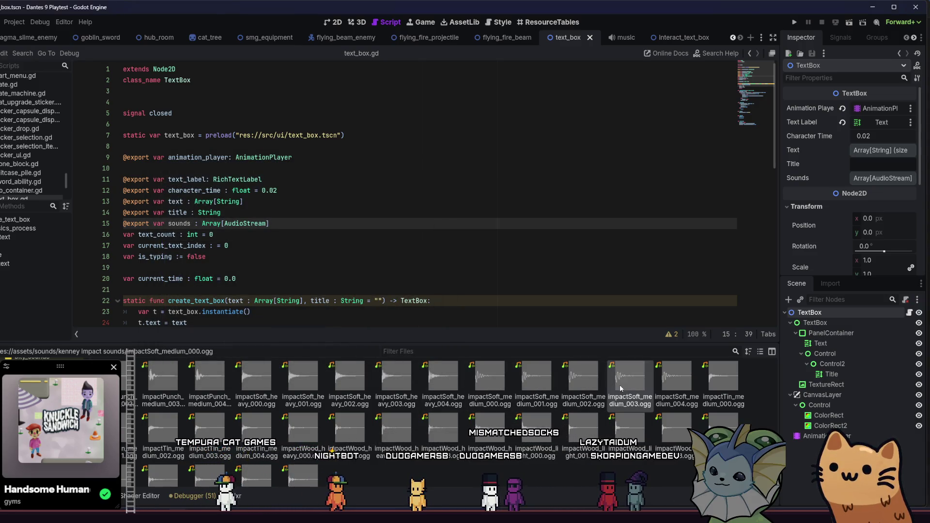
double_click(663, 388)
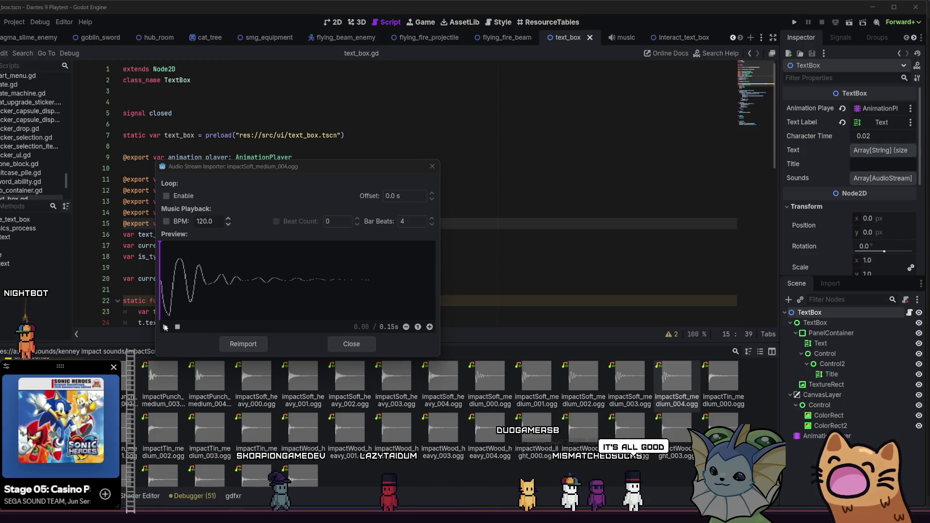
Preview impactPunch_medium_003 and impactTin_medium_003 impact sounds.
left_click(351, 343)
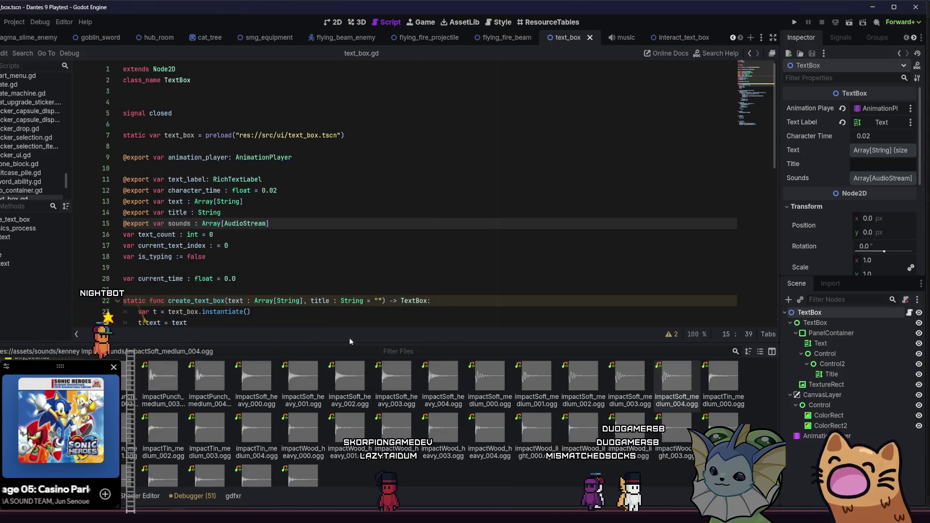
double_click(182, 398)
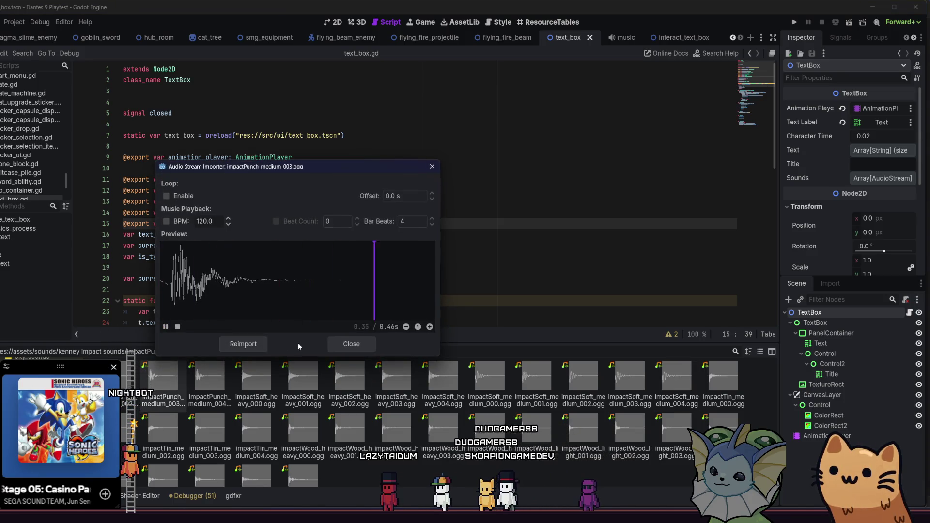
left_click(339, 345)
double_click(211, 424)
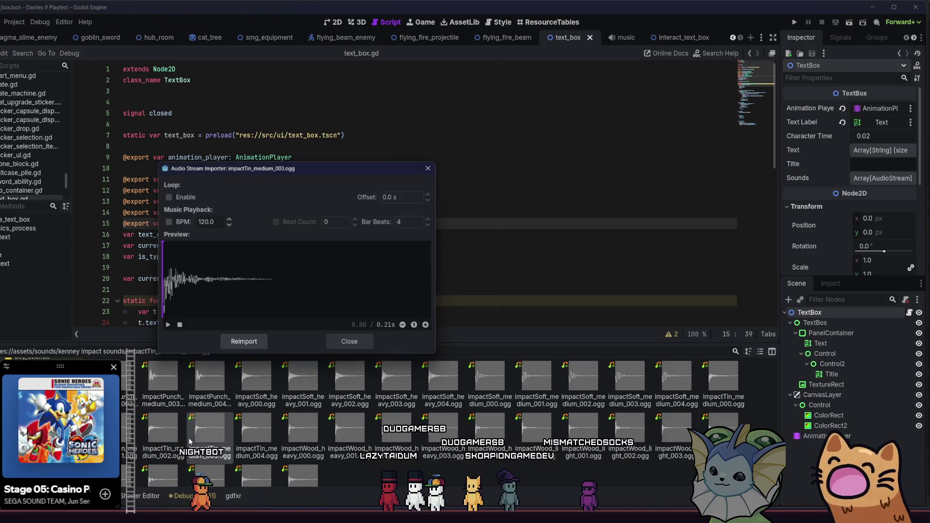
left_click(336, 343)
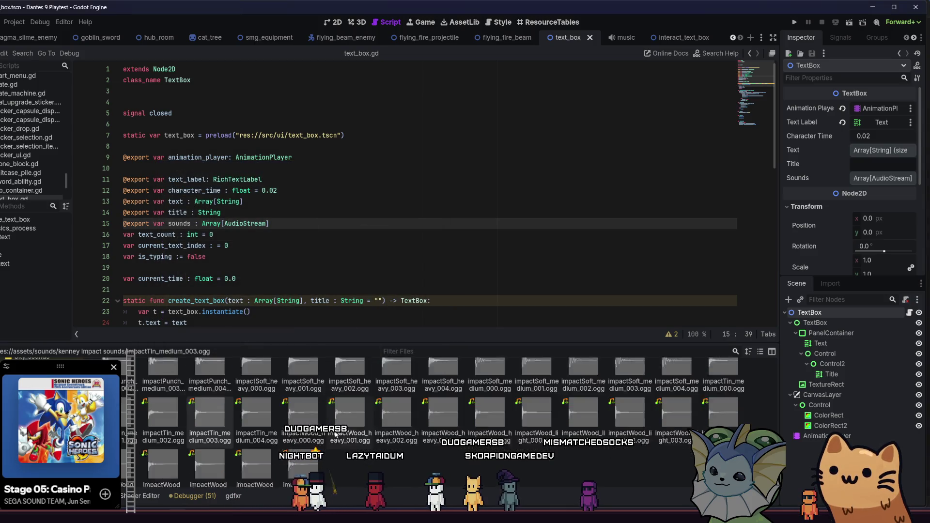
Reimport impactSoft_heavy_002, check other impactSoft files, and drag clips into the Sounds array.
double_click(349, 376)
left_click(246, 345)
double_click(444, 381)
double_click(493, 387)
left_click(339, 347)
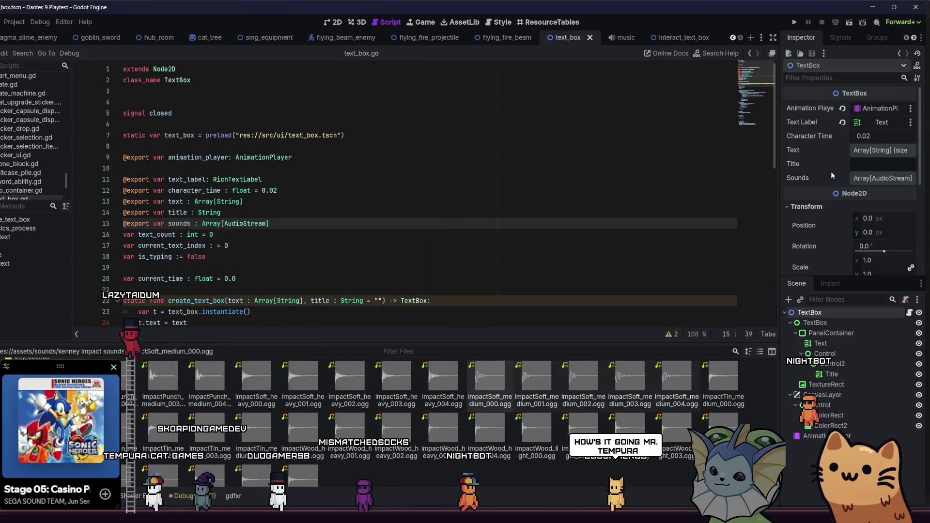
mouse_move(520, 387)
left_mouse_down()
mouse_move(436, 256)
mouse_move(881, 179)
left_mouse_up()
Scroll through text_box.gd, reviewing the delete and close functions.
left_click(508, 180)
scroll(507, 219, "down", 1)
scroll(507, 219, "down", 10)
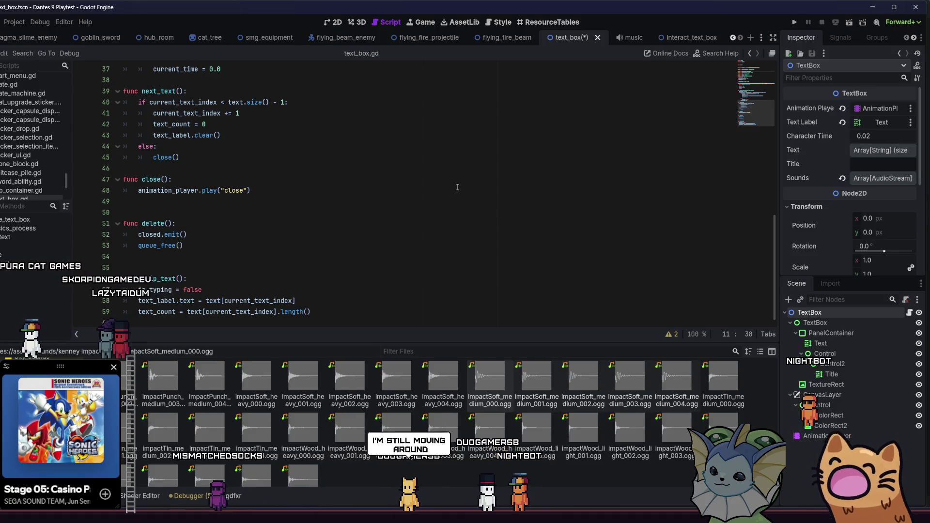
left_click(315, 245)
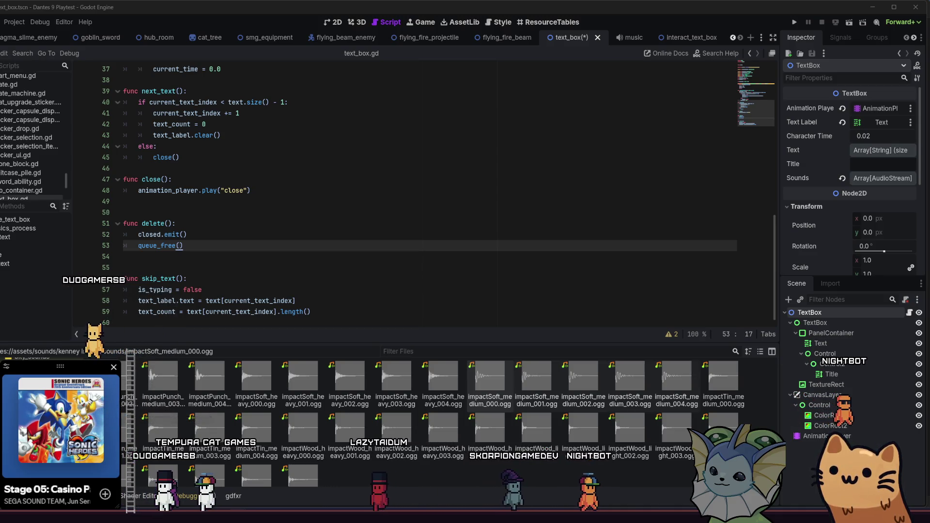
left_click(325, 221)
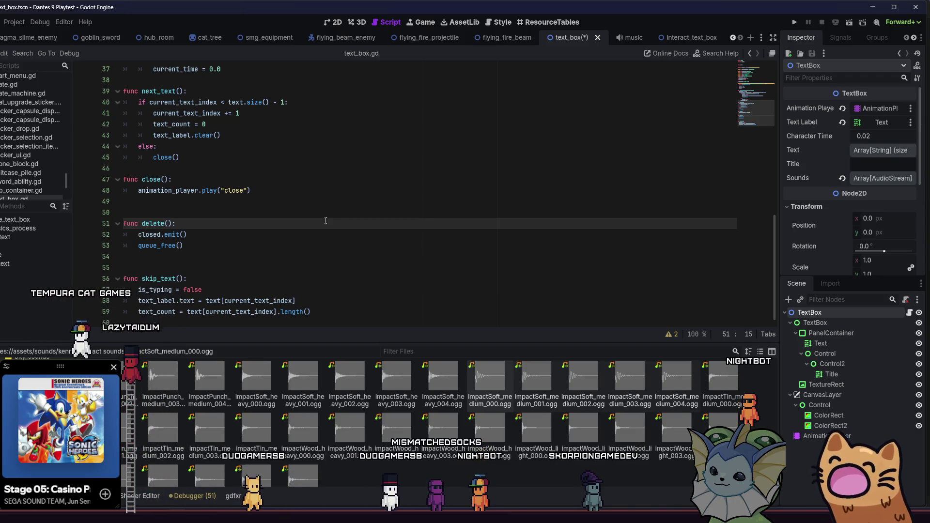
left_click(273, 257)
left_click(281, 234)
left_click(285, 179)
scroll(287, 175, "up", 1)
scroll(287, 172, "up", 2)
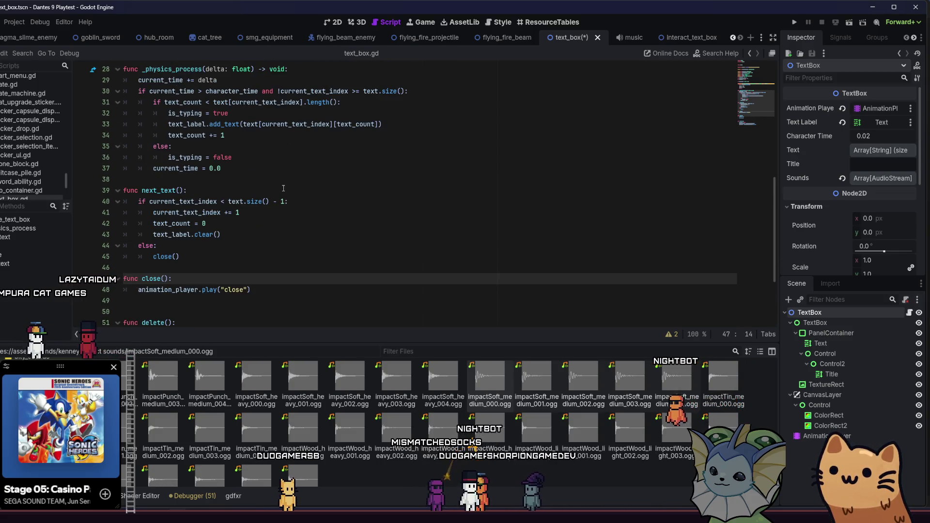
After text_count += 1, add AudioManager.play_random_sound_random_pitch(sounds, 0.1, 1.0, "ui sfx"), save, and run the game.
left_click(260, 136)
key("Return")
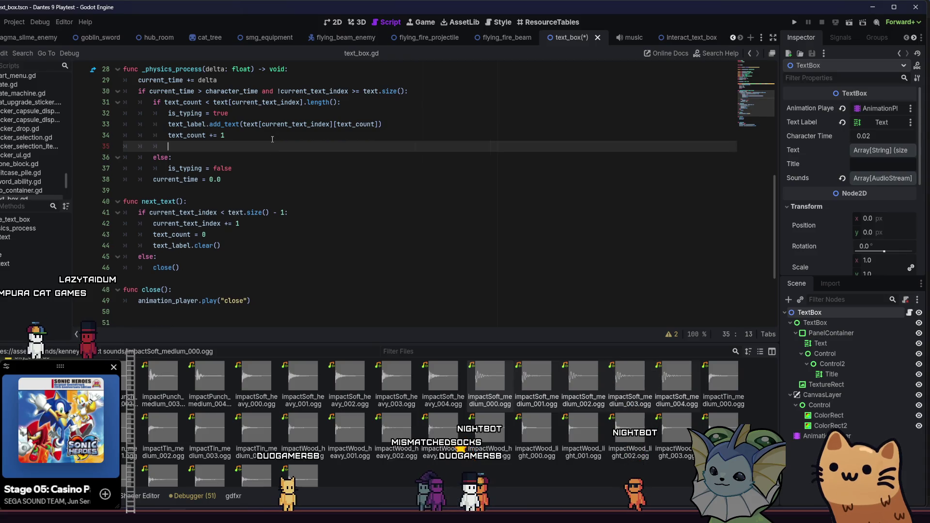
key("BackSpace")
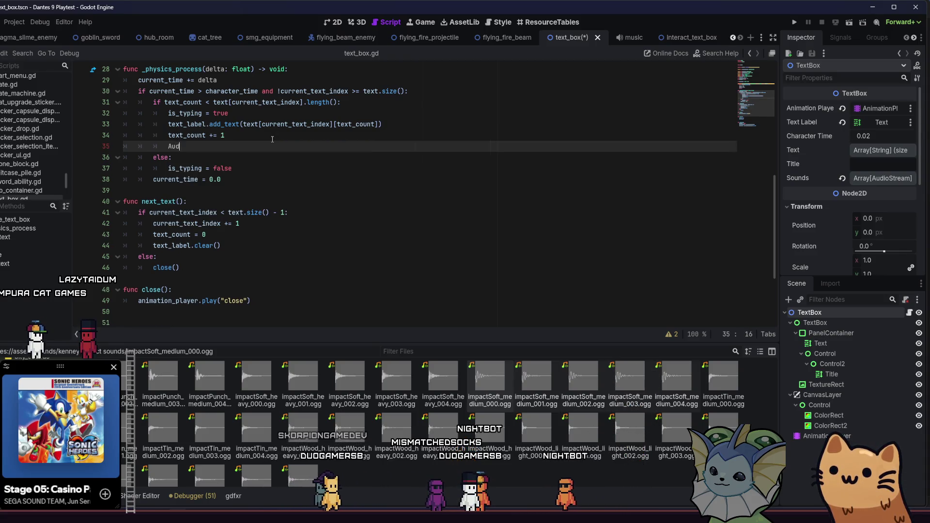
type("AudioManager.p")
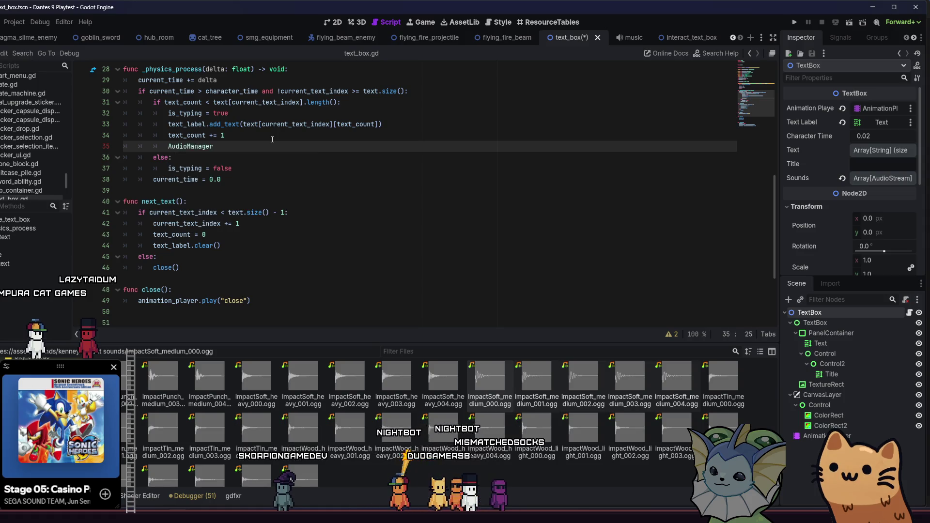
type("lay")
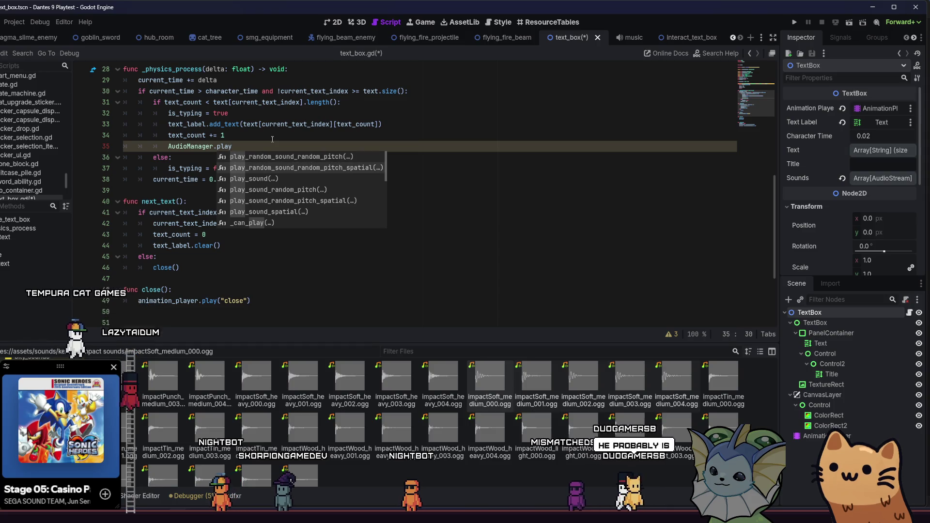
key("Up")
key("Return")
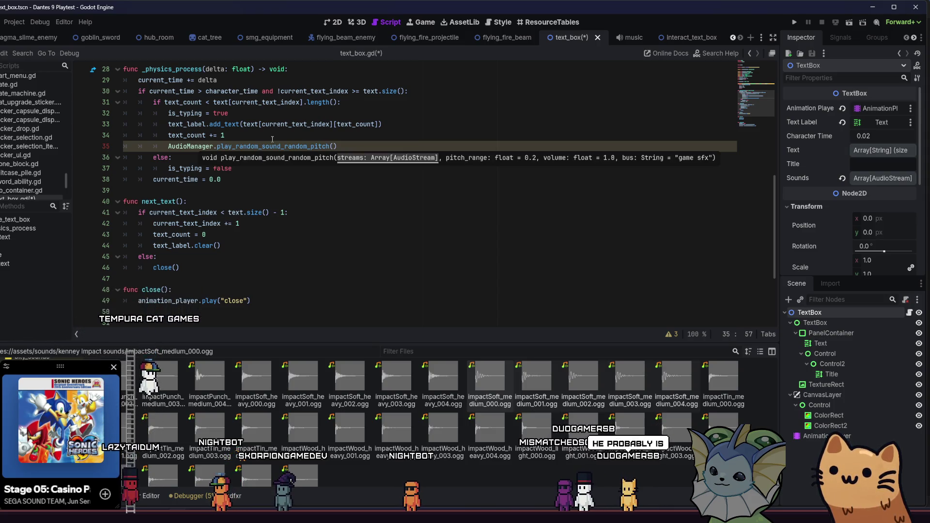
type("sounds, 0.1")
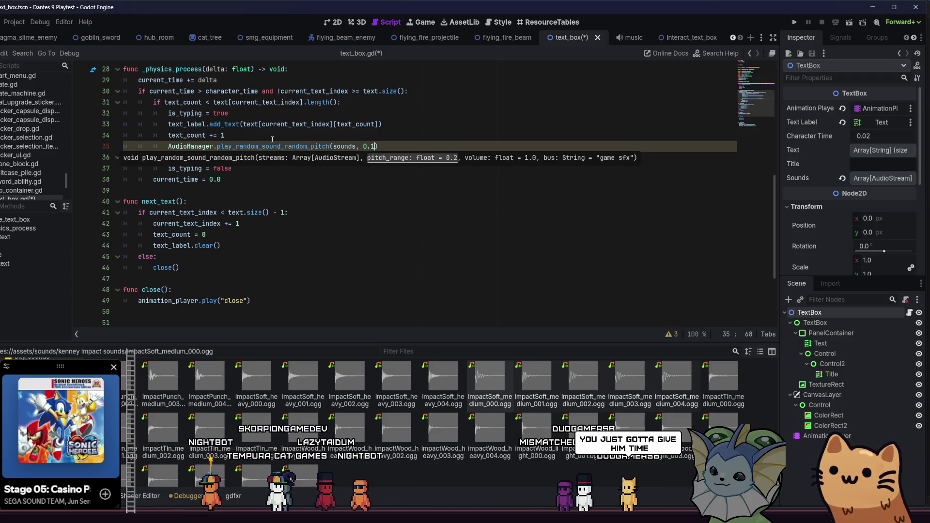
type(", \"ui sfx")
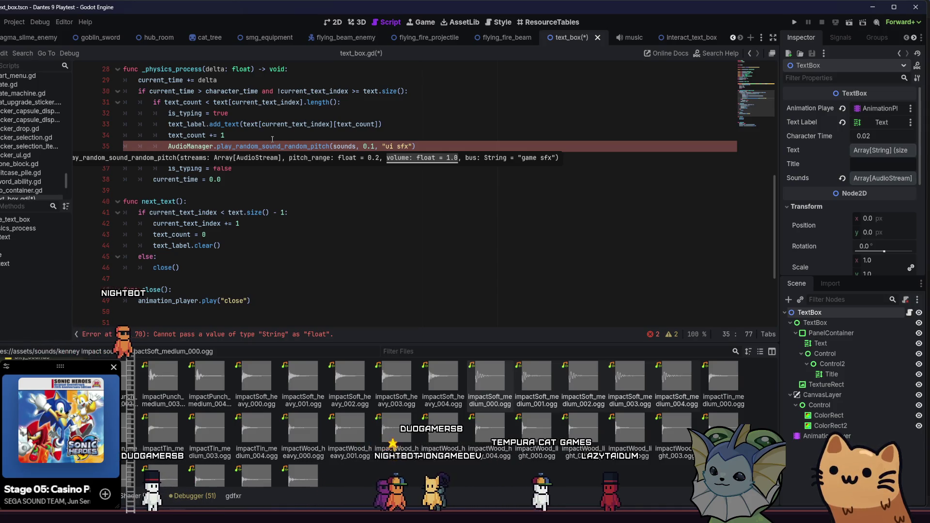
left_click(379, 146)
type("1.0 ")
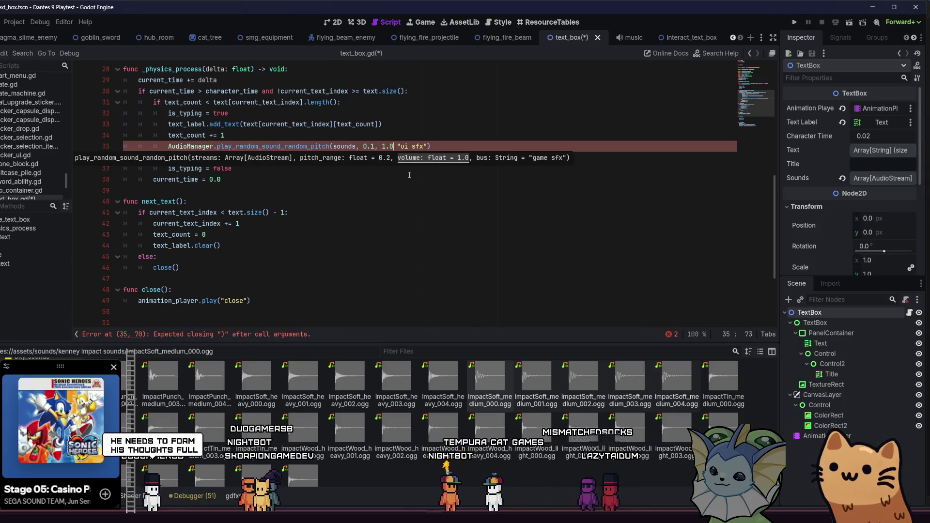
type(",")
key("End")
key("ctrl+s")
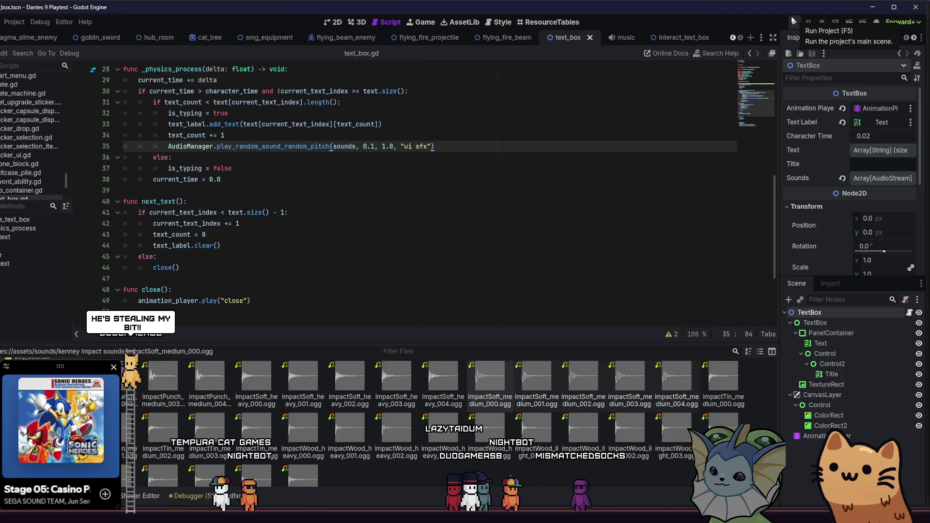
left_click(793, 20)
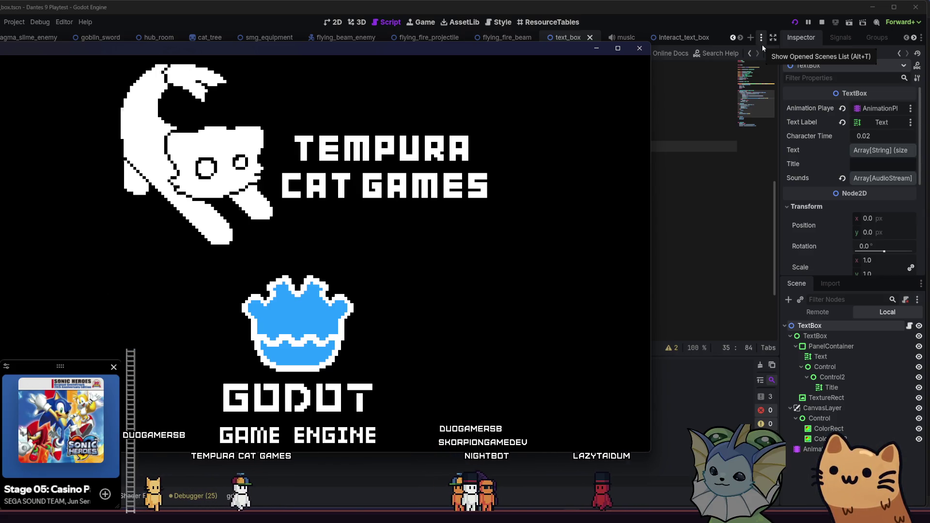
key("super+Up")
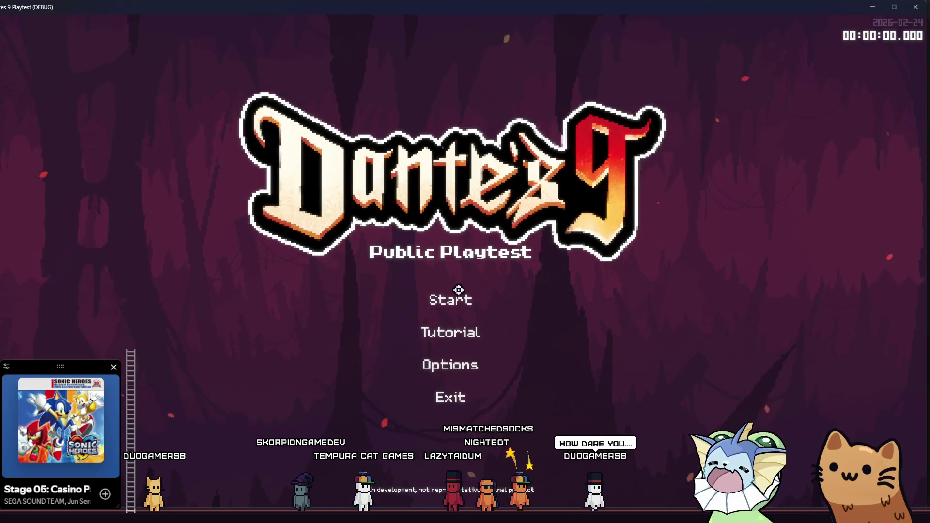
left_click(456, 294)
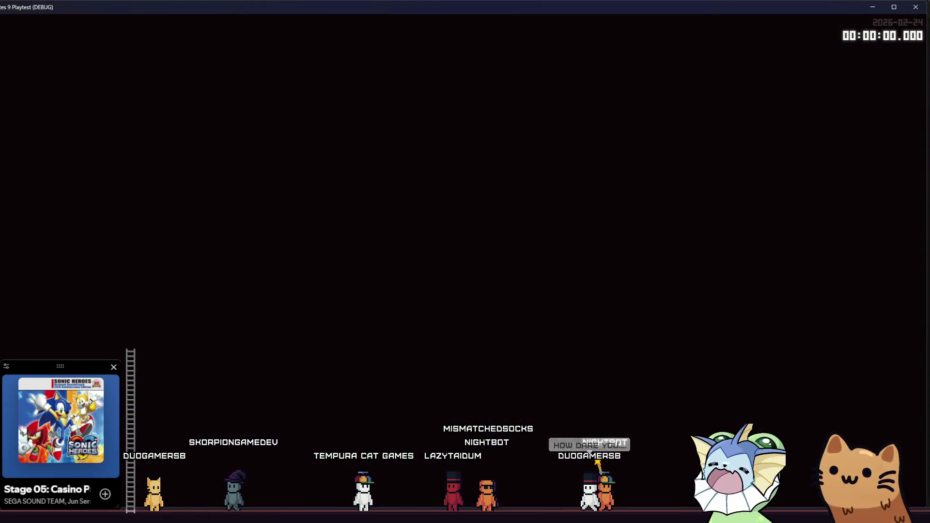
key("d")
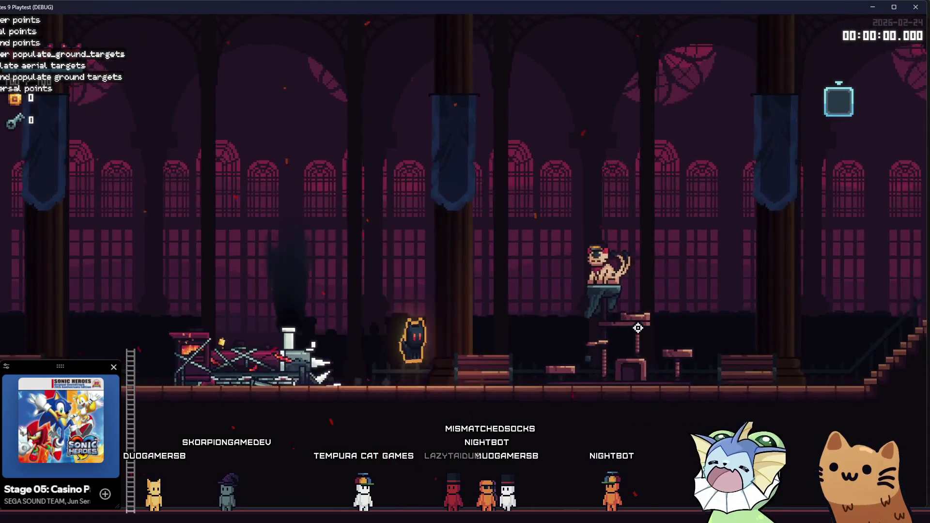
key("space")
key("a")
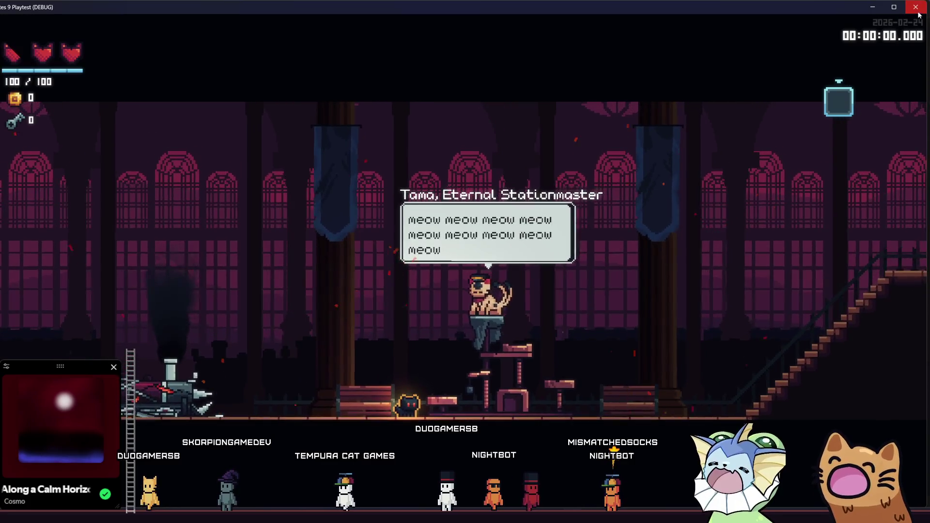
left_click(917, 11)
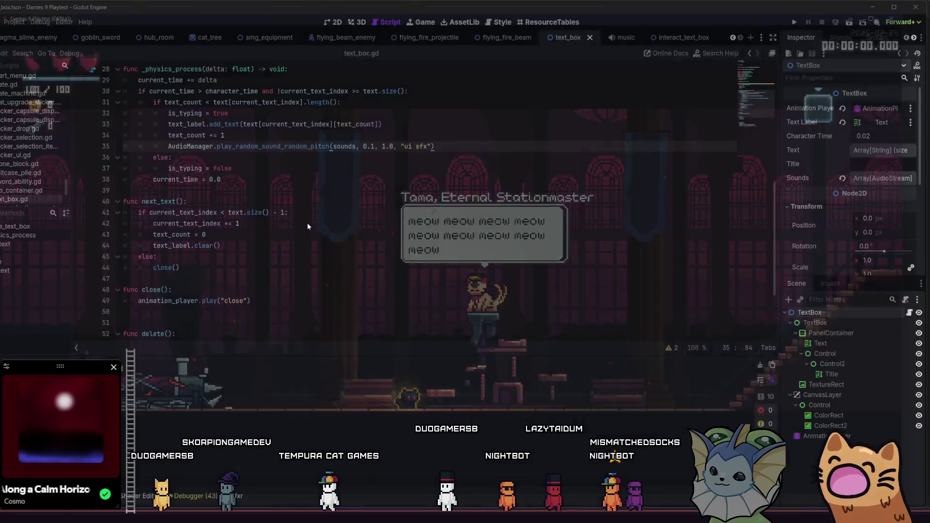
Set the text sound's pitch range and volume arguments to 0.3, save, and run the game.
double_click(387, 146)
type("0.1")
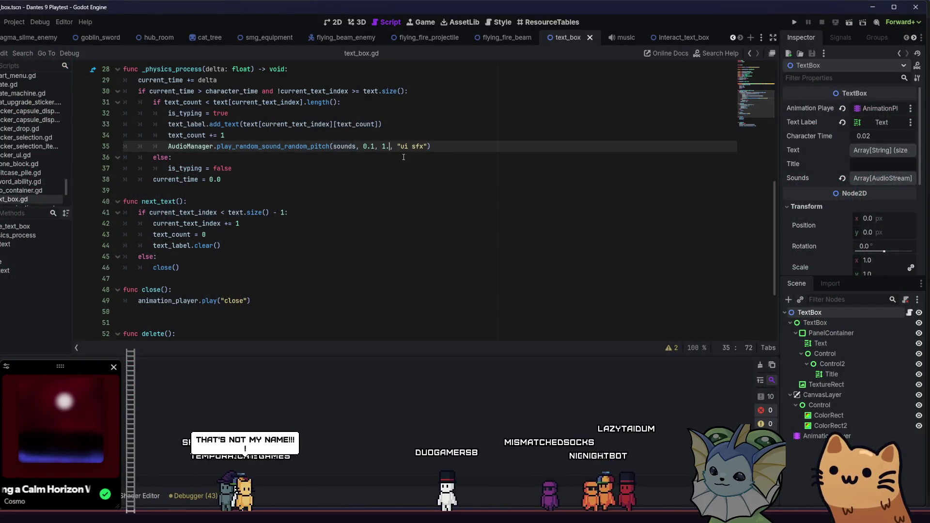
left_click(376, 146)
key("BackSpace")
type("3")
key("Up")
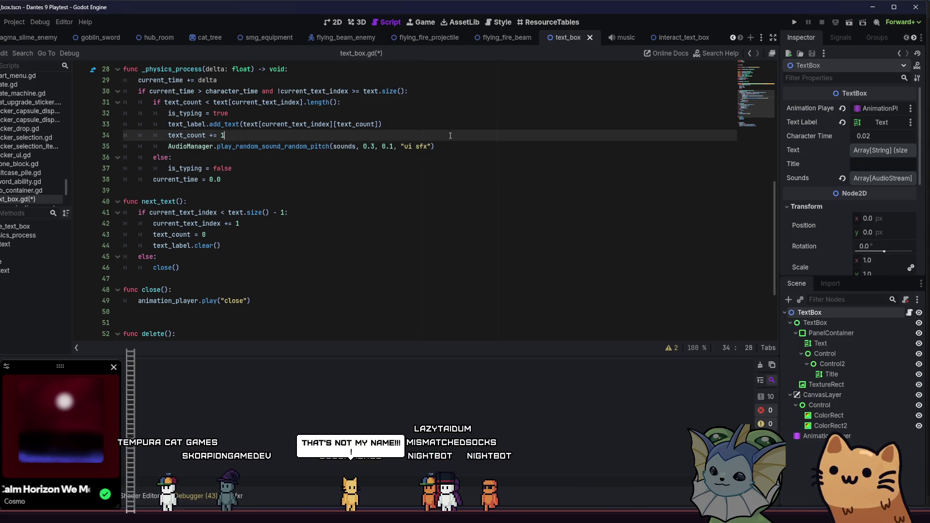
key("ctrl+s")
left_click(394, 146)
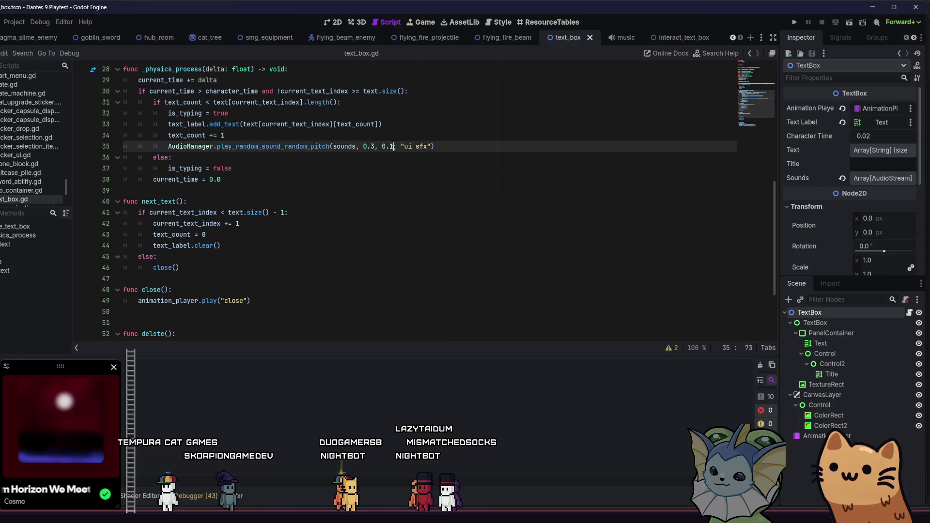
key("ctrl+s")
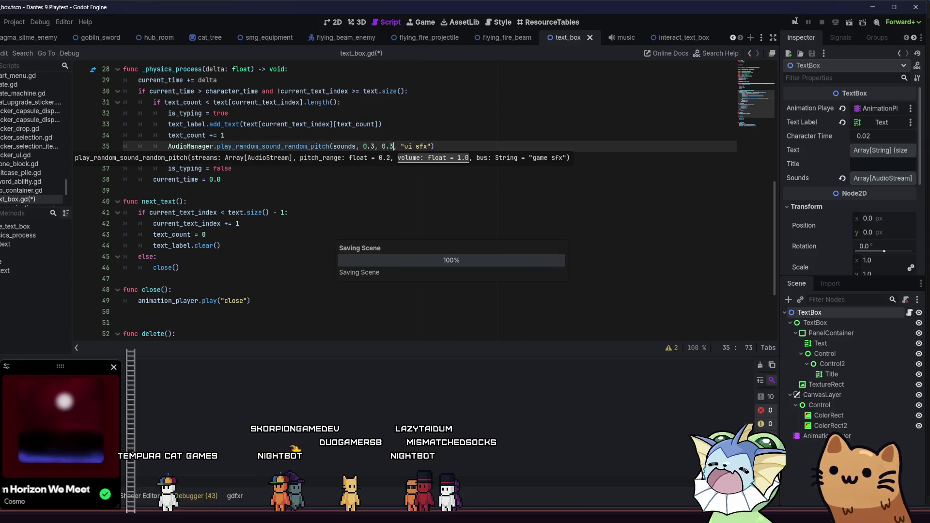
left_click(796, 22)
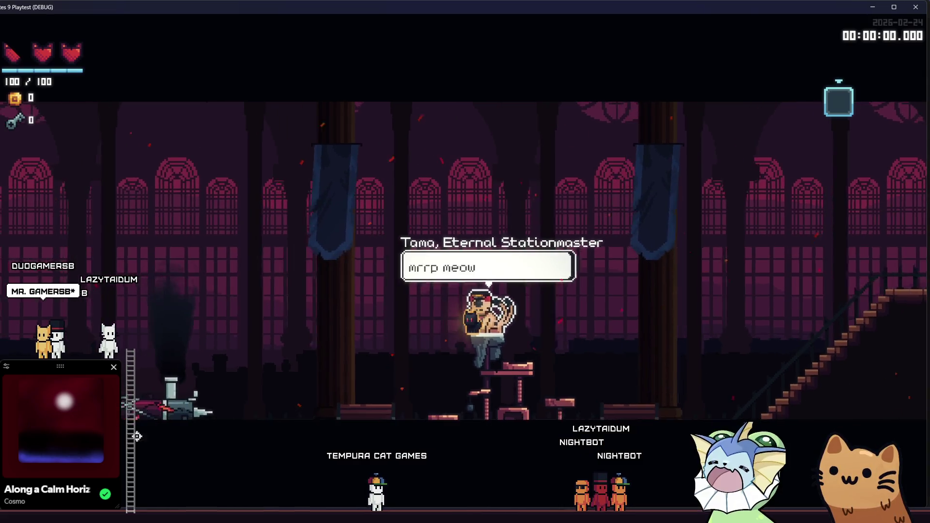
Relaunch the game to retest the text sound, stop it, and bring up the sound files.
key("alt+Tab")
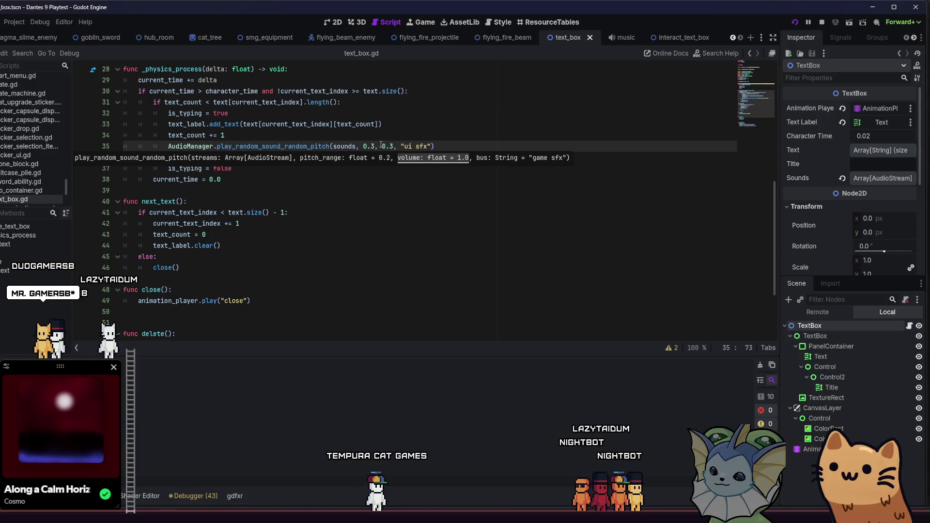
key("F5")
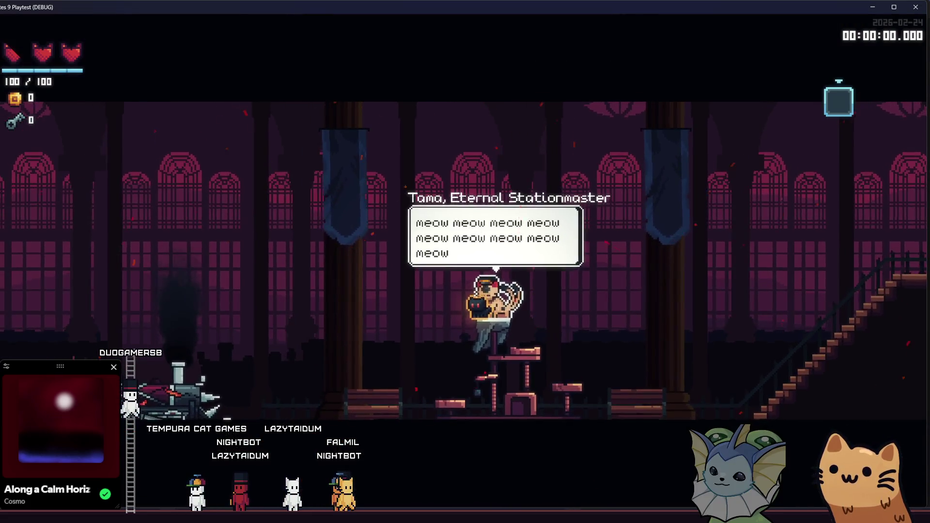
key("alt+Tab")
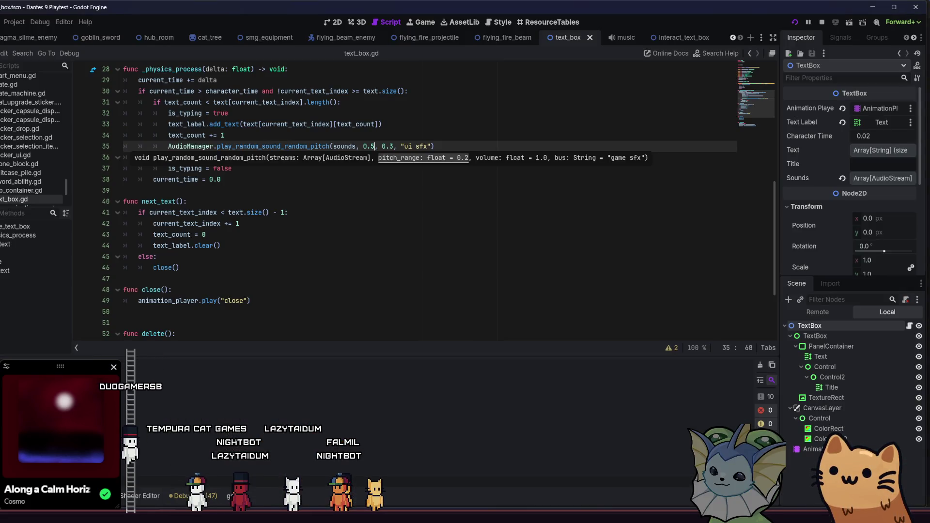
key("alt+f")
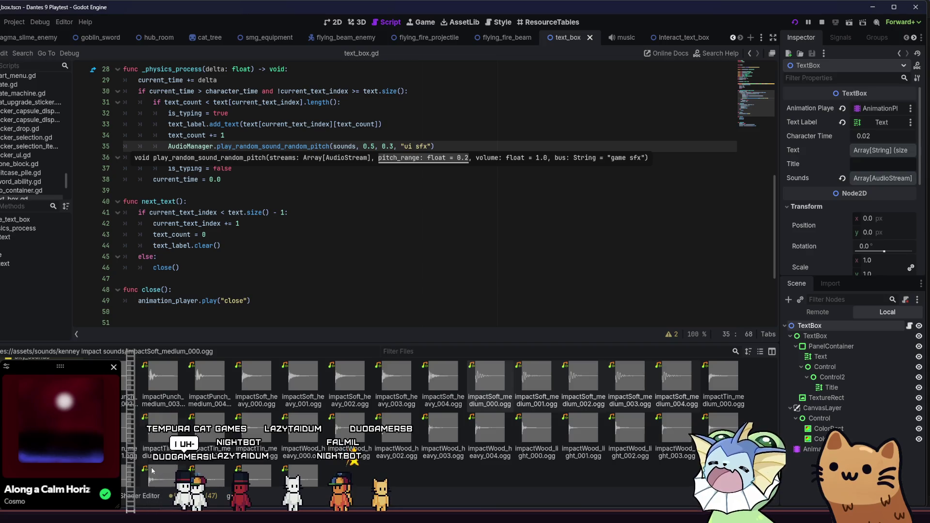
Preview the impactWood_medium_002 and light wood impact sounds, then launch the game to hear them.
scroll(181, 471, "down", 1)
double_click(208, 448)
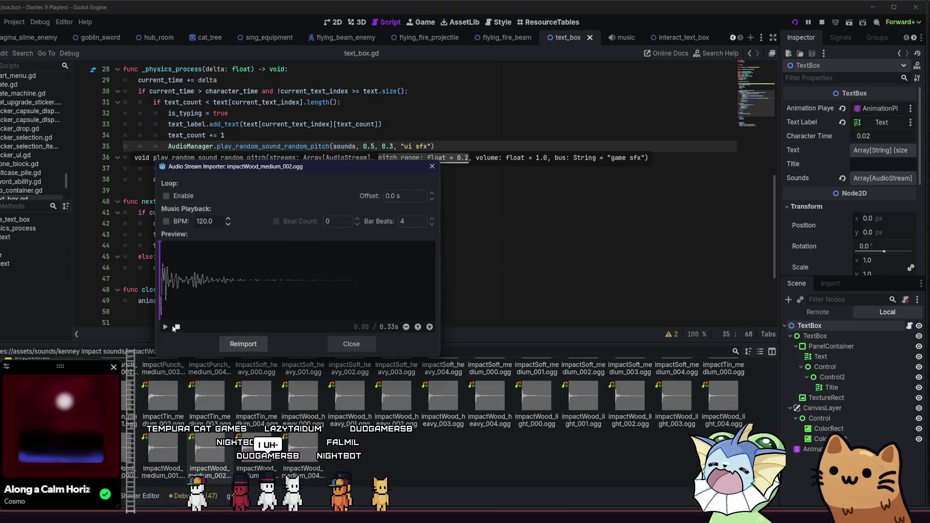
left_click(355, 344)
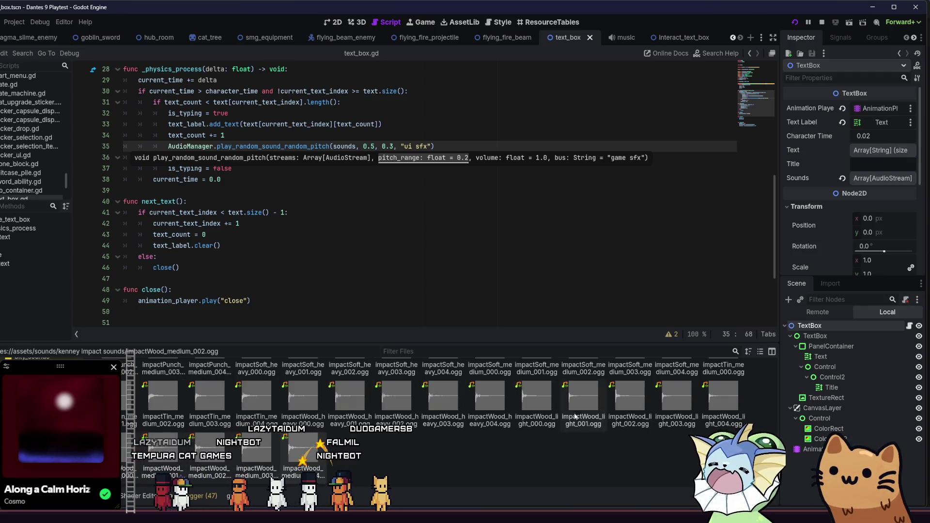
double_click(542, 402)
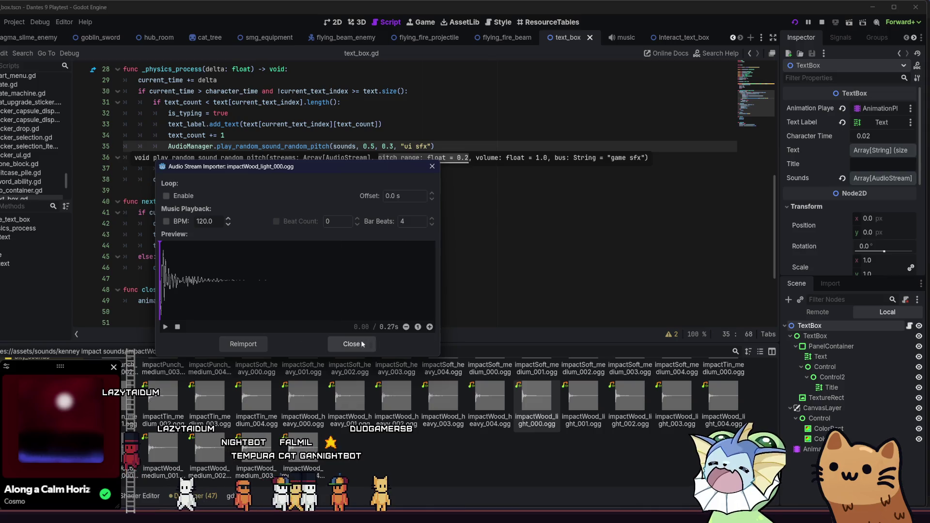
left_click(352, 344)
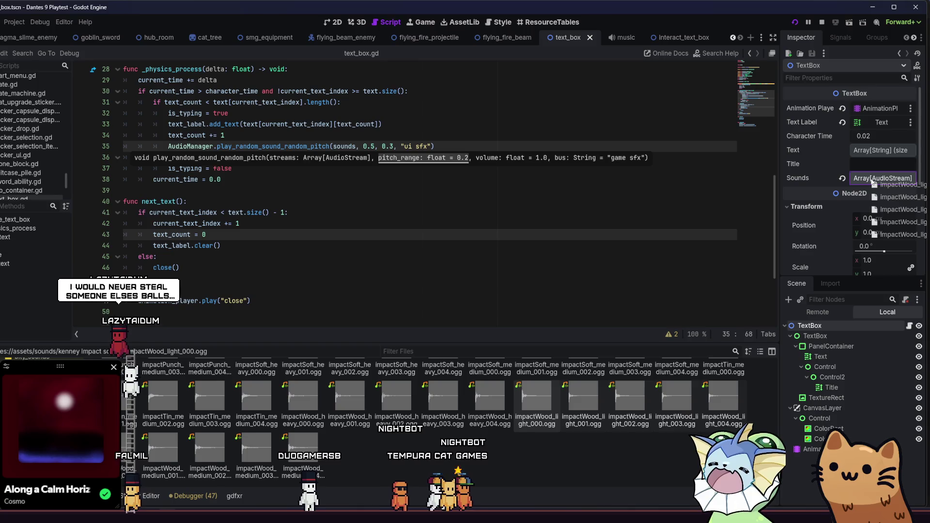
left_click(794, 23)
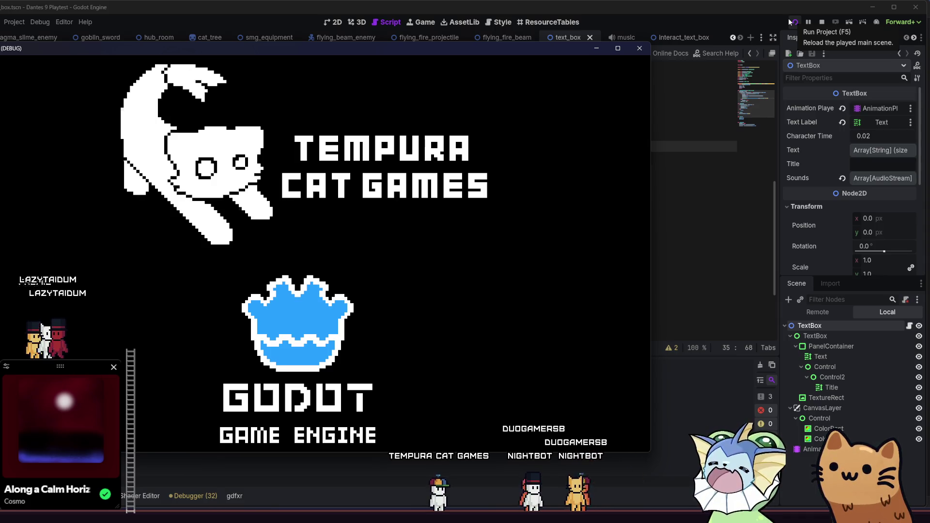
Maximize the game, start it to hear Tama's meow dialogue, then stop and return to line 35's pitch value.
left_click(789, 22)
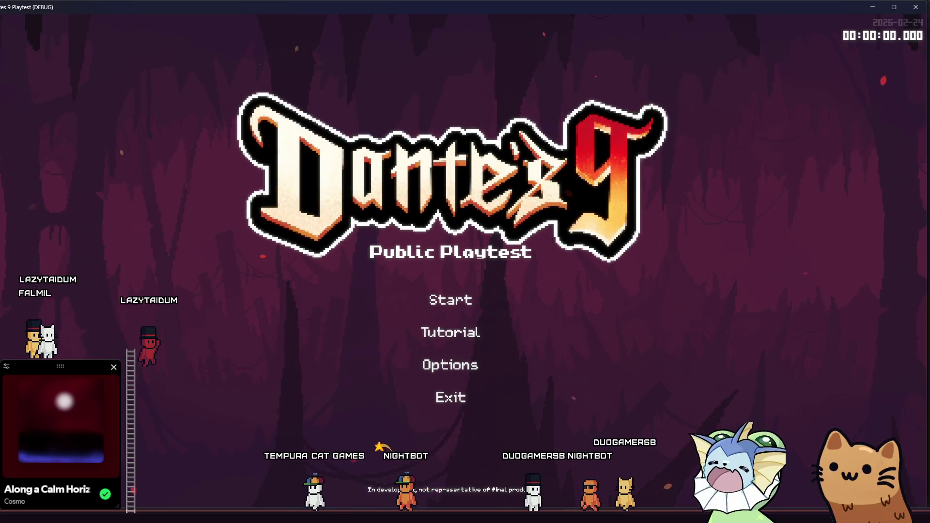
left_click(483, 289)
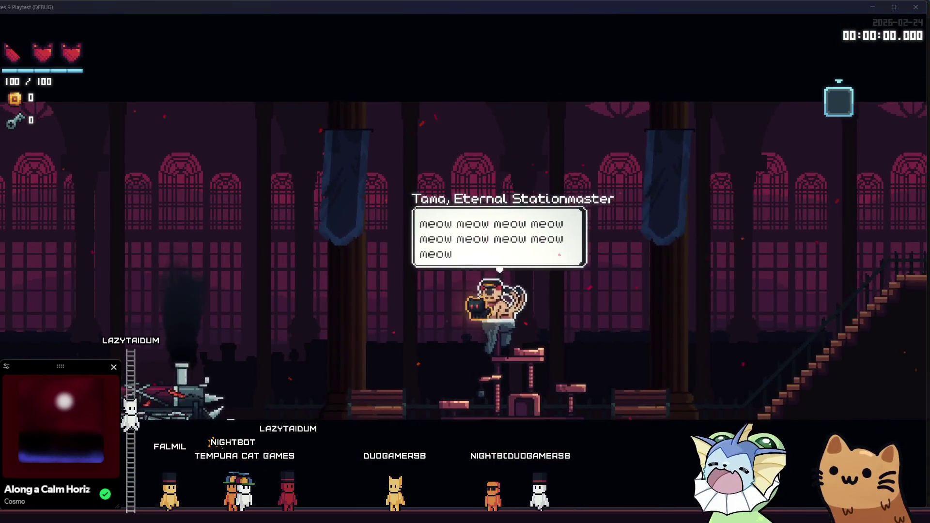
key("F8")
left_click(375, 147)
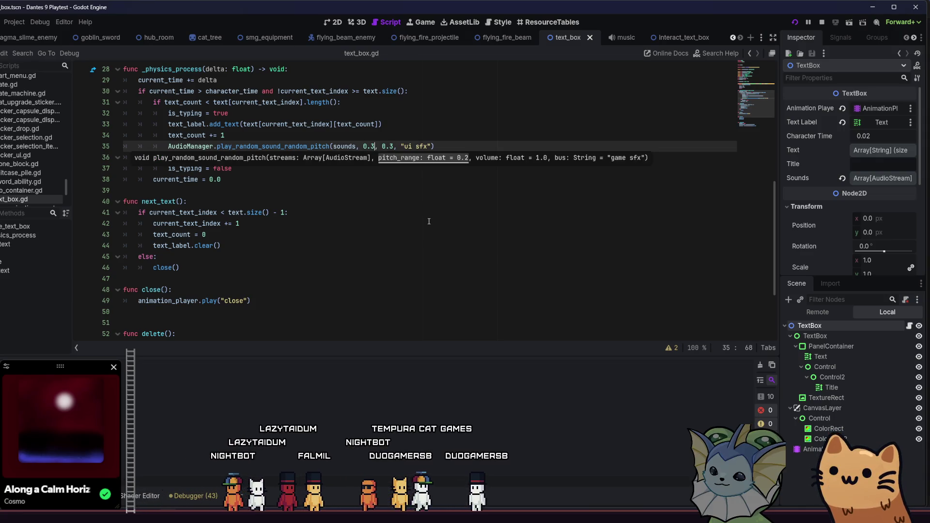
Save the 0.2 pitch change, stop the game, and drag the impact .ogg files onto Sounds.
key("ctrl+s")
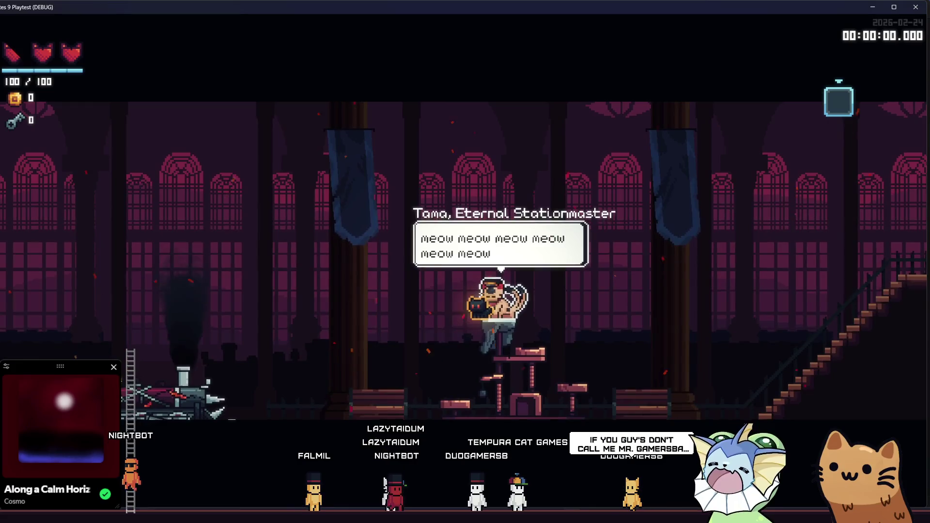
key("F8")
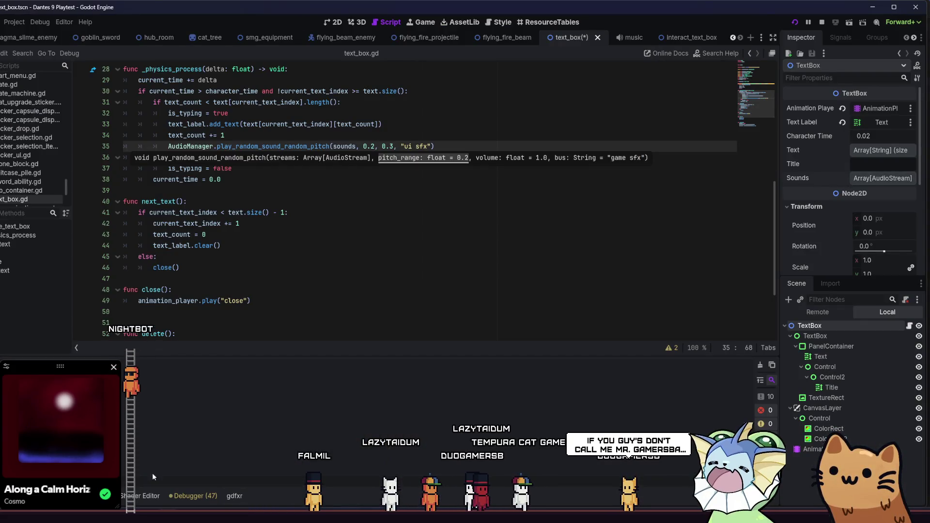
key("alt+f")
mouse_move(644, 353)
left_mouse_down()
mouse_move(814, 174)
mouse_move(871, 178)
left_mouse_up()
key("ctrl+s")
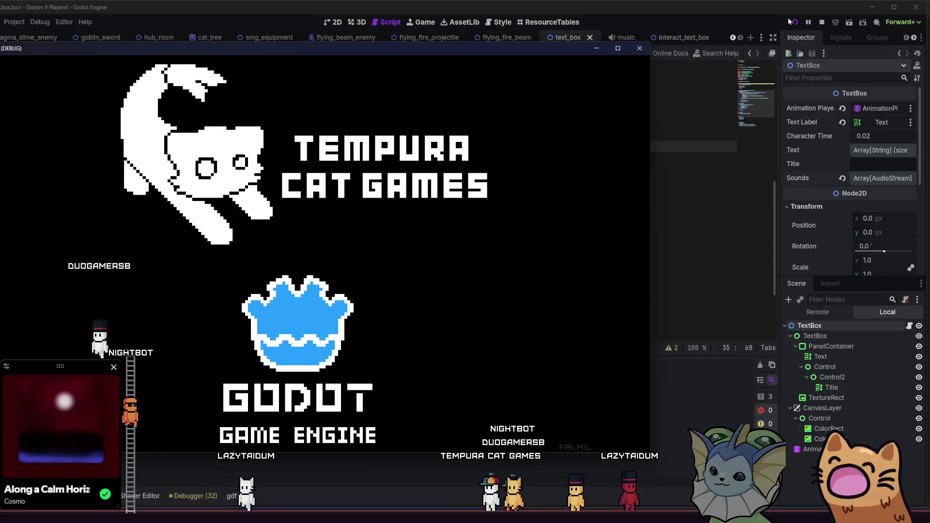
Maximize the game window, start from the main menu, and replay Tama's dialogue.
key("super+Up")
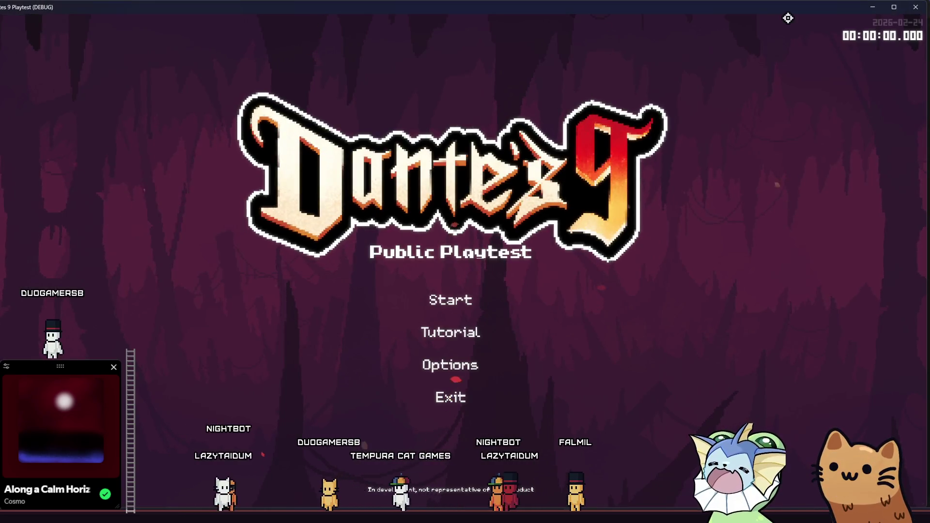
left_click(394, 301)
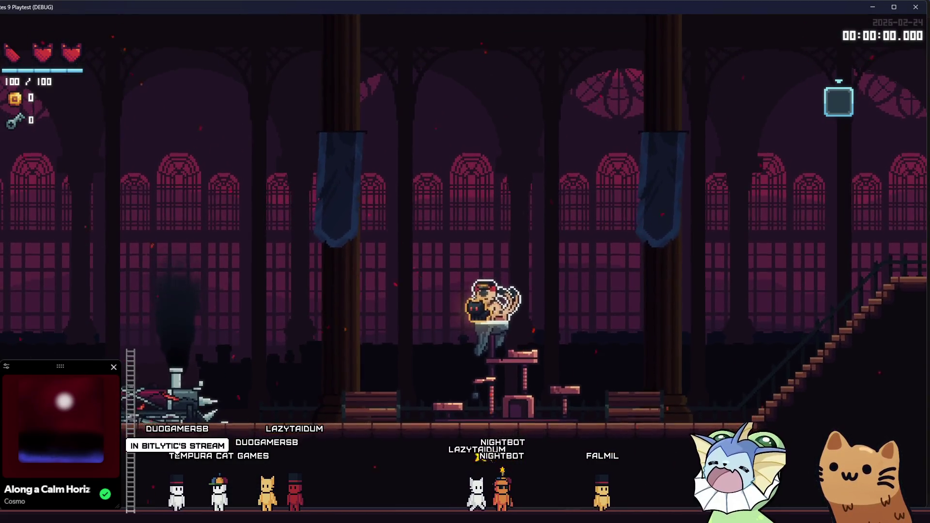
key("alt+Tab")
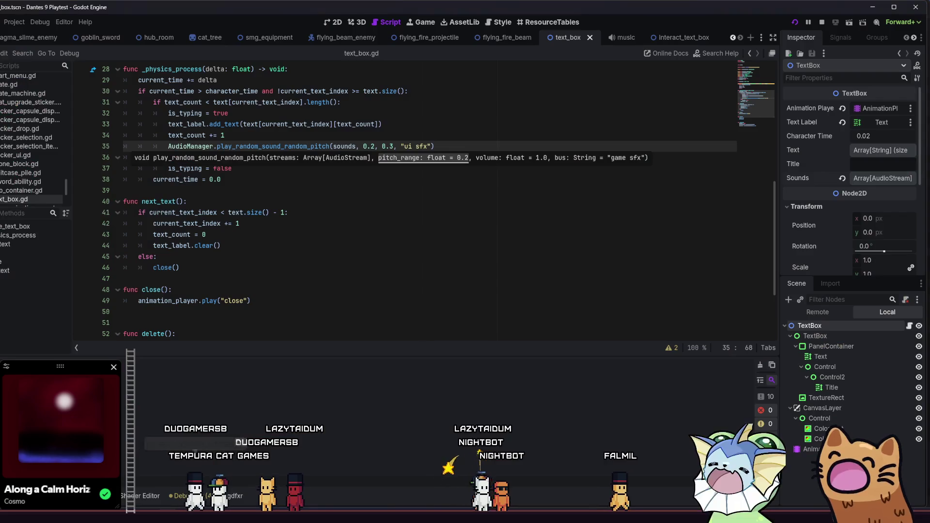
Change the pitch range on line 35 from 0.2 to 0.4 and save.
key("Left")
key("Left")
key("Left")
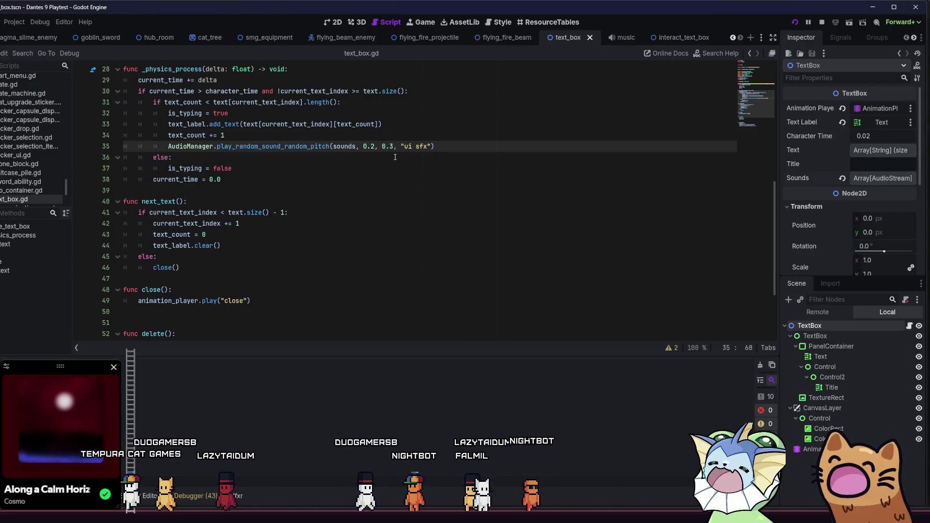
key("BackSpace")
type("4")
key("ctrl+s")
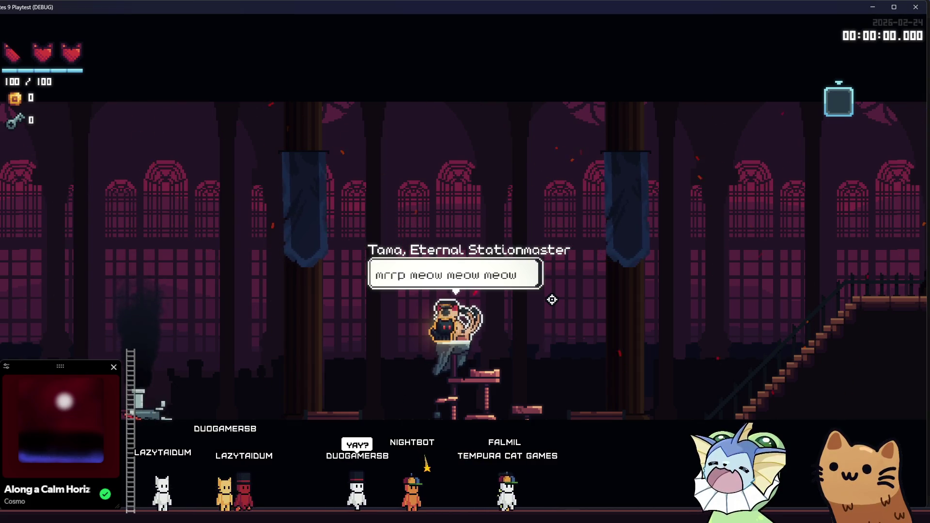
Talk to Tama in-game to hear the 0.4 pitch, then quit the game.
key("d")
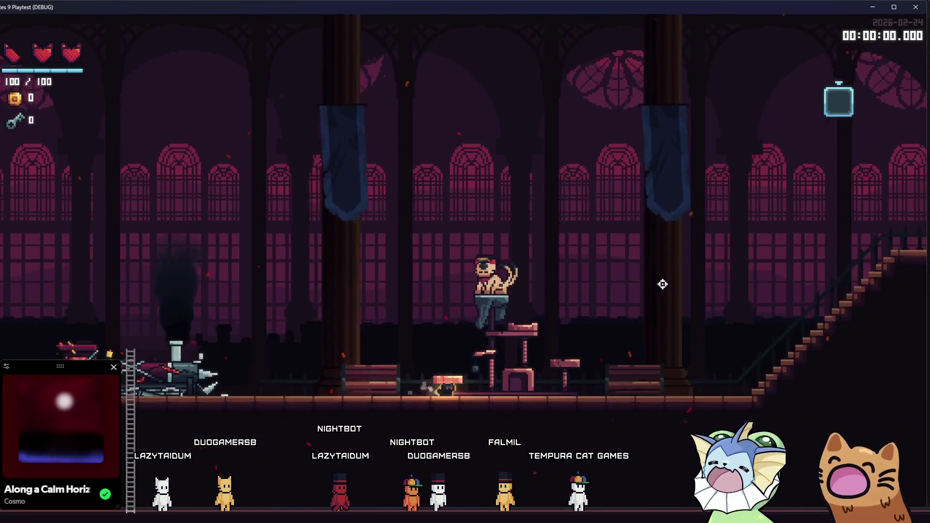
key("e")
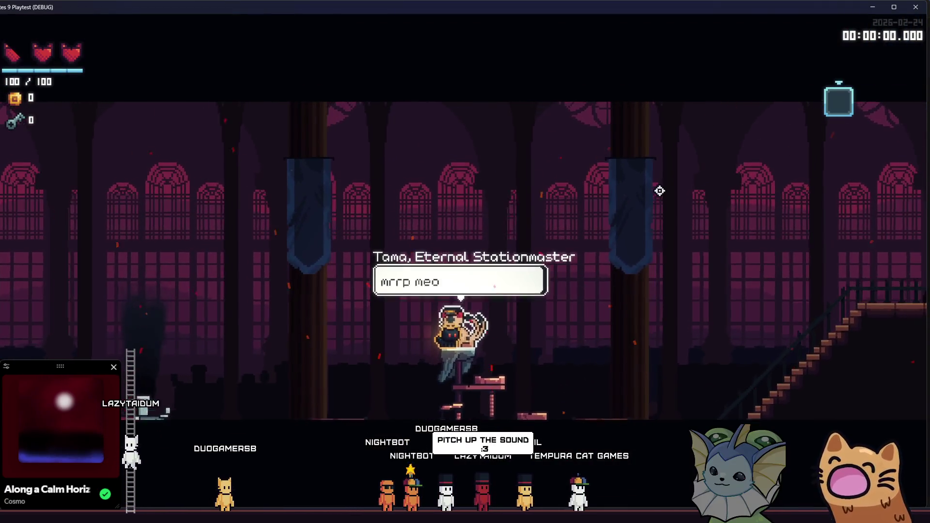
key("F8")
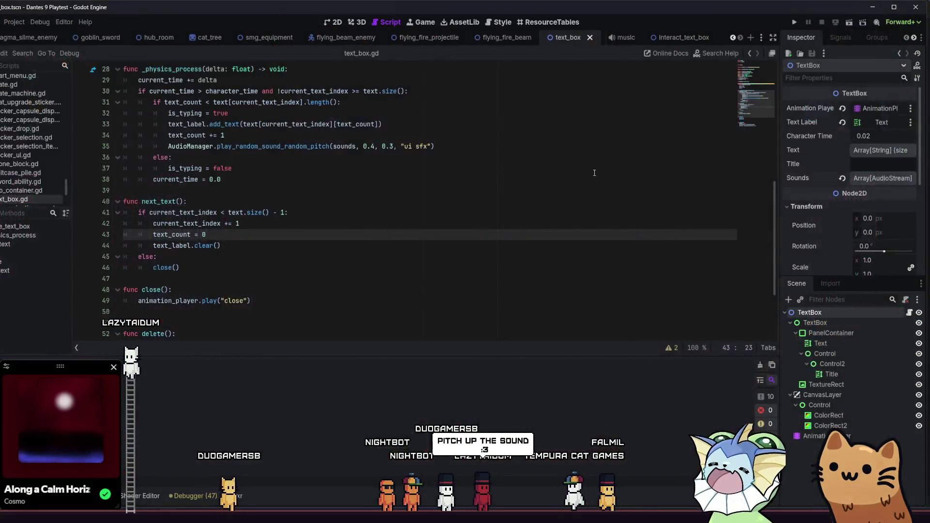
Review next_text()'s index increment, close branch and text_count reset lines in text_box.gd.
scroll(303, 220, "up", 3)
scroll(303, 221, "down", 3)
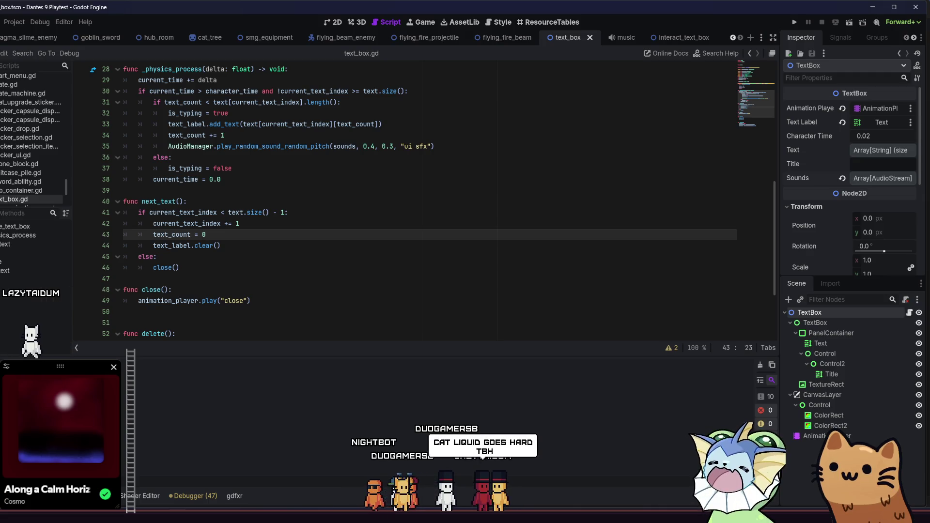
left_click(239, 223)
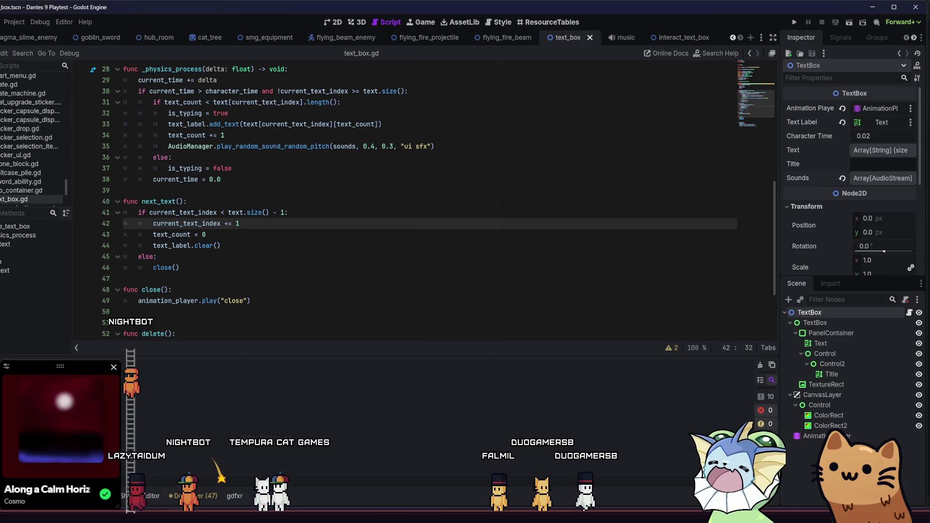
left_click(176, 267)
left_click(333, 238)
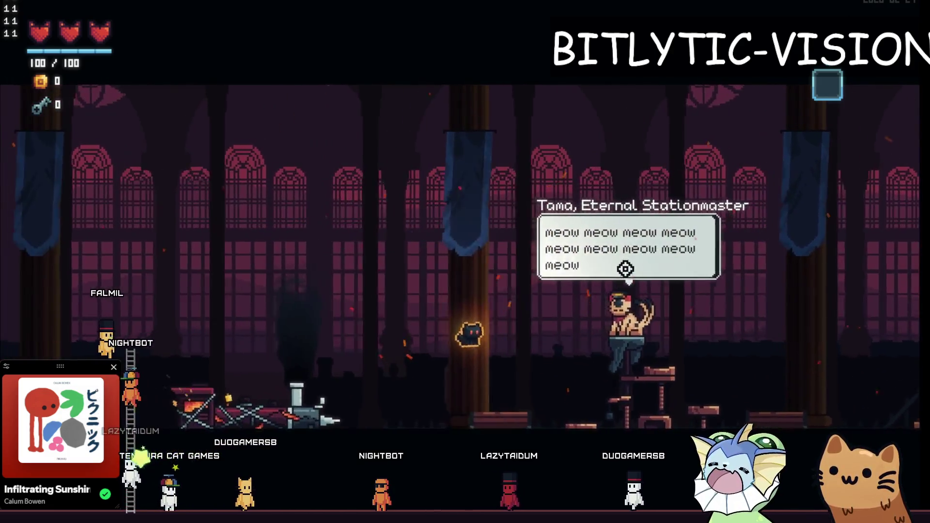
Stop the game and open player.gd from the Scene dock's script icon to look it over.
key("F8")
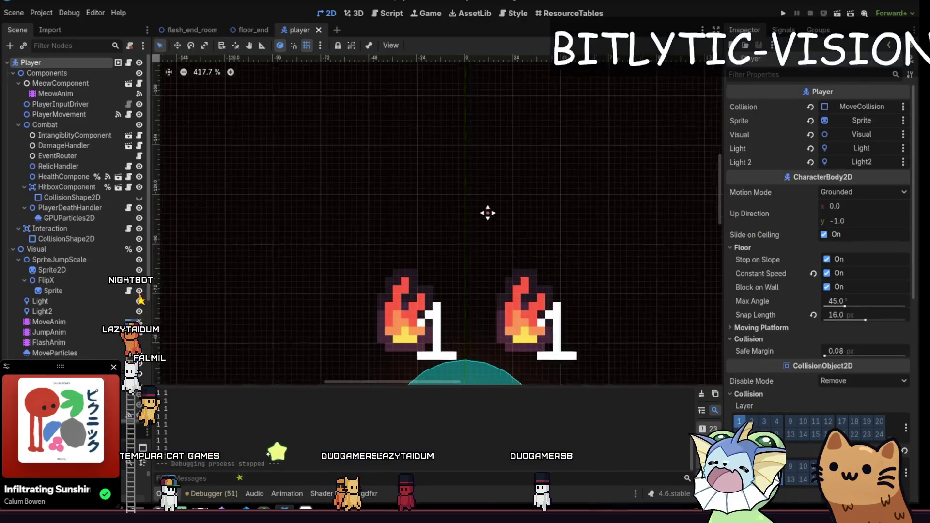
scroll(533, 217, "down", 3)
left_click_drag(548, 218, 468, 187)
scroll(73, 194, "down", 5)
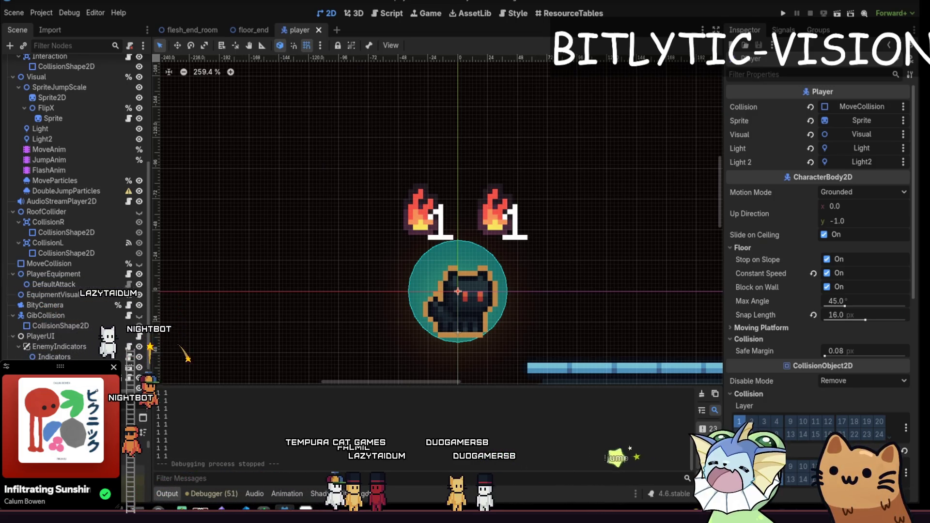
scroll(86, 64, "up", 5)
left_click(128, 62)
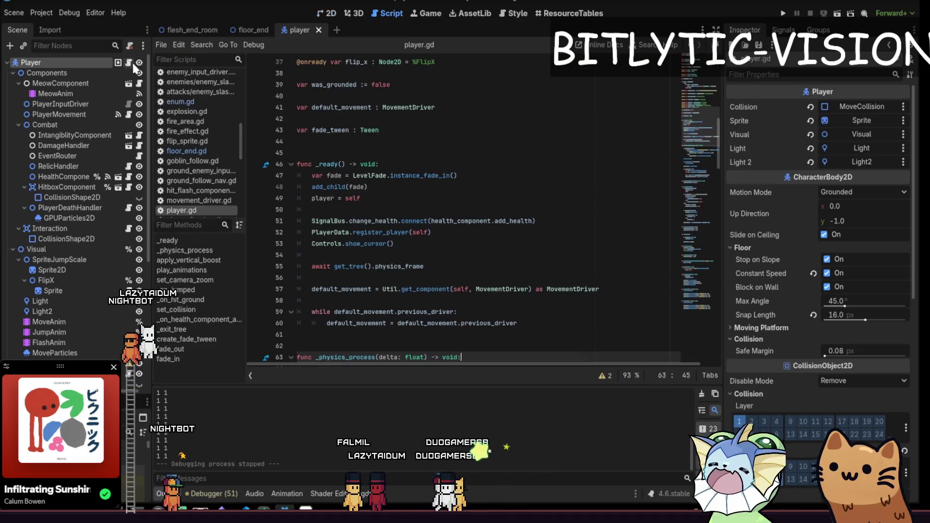
scroll(448, 231, "down", 5)
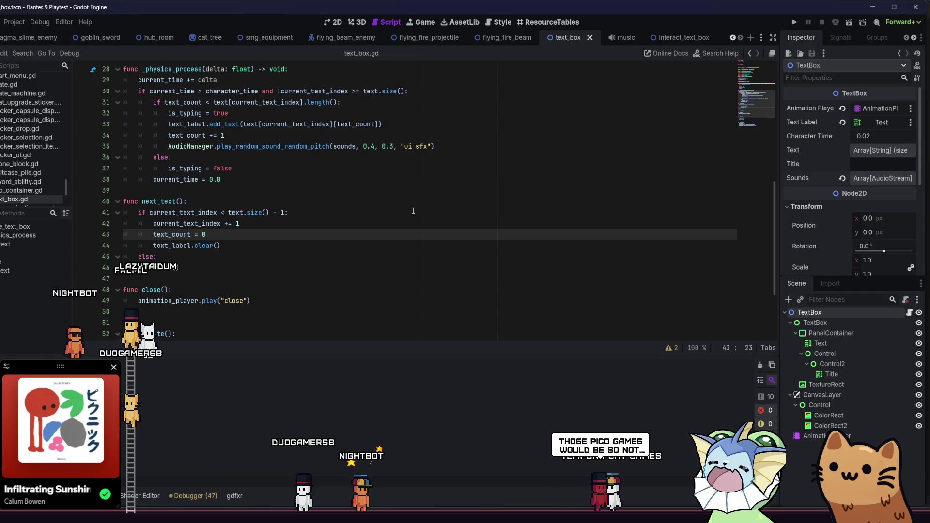
Switch to the interact_text_box scene and open its interact_text_box.gd script.
scroll(413, 211, "up", 3)
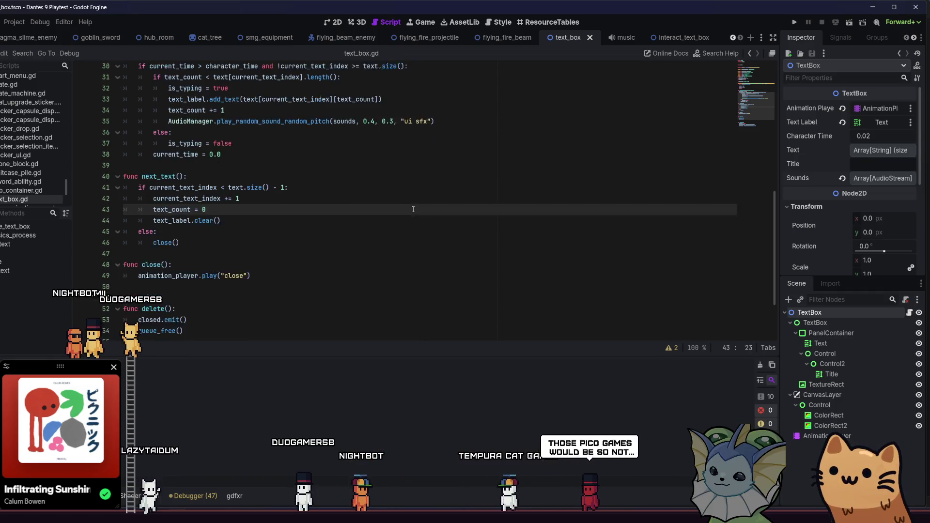
scroll(413, 209, "up", 6)
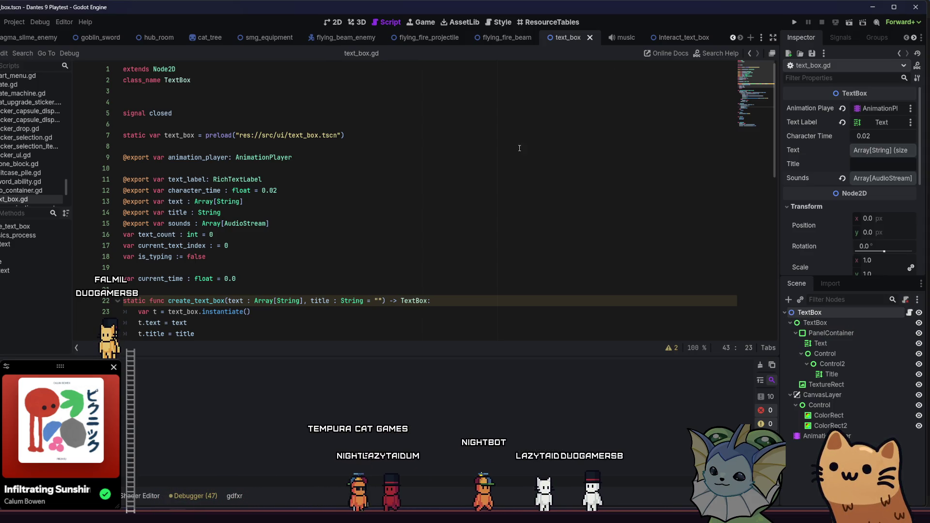
left_click(677, 38)
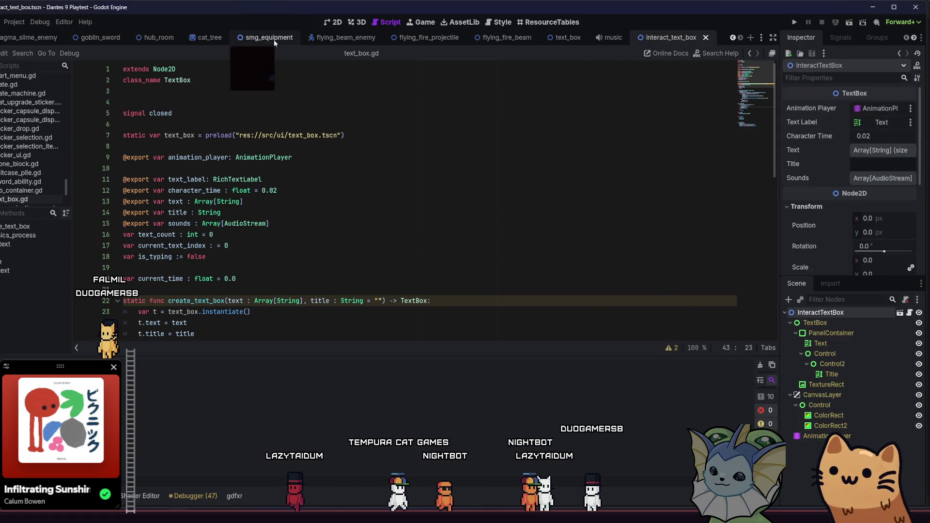
scroll(447, 182, "down", 6)
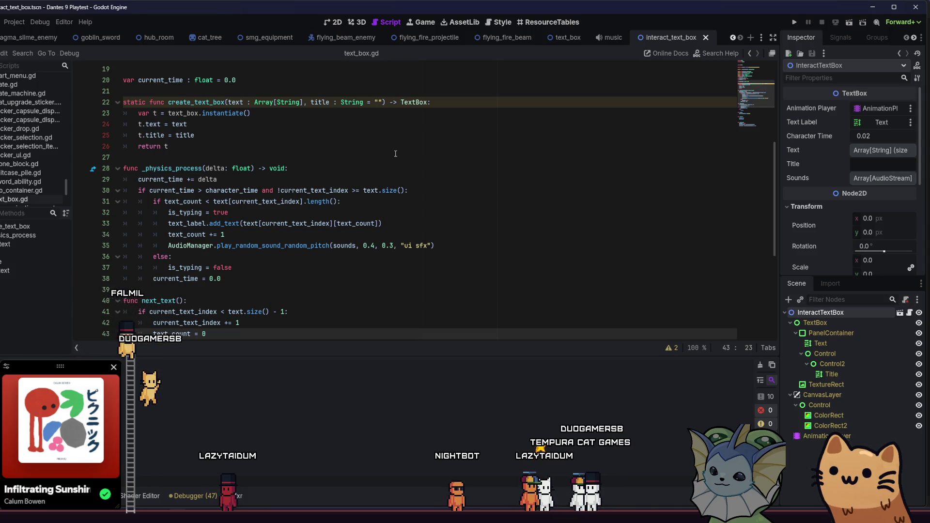
scroll(388, 141, "down", 4)
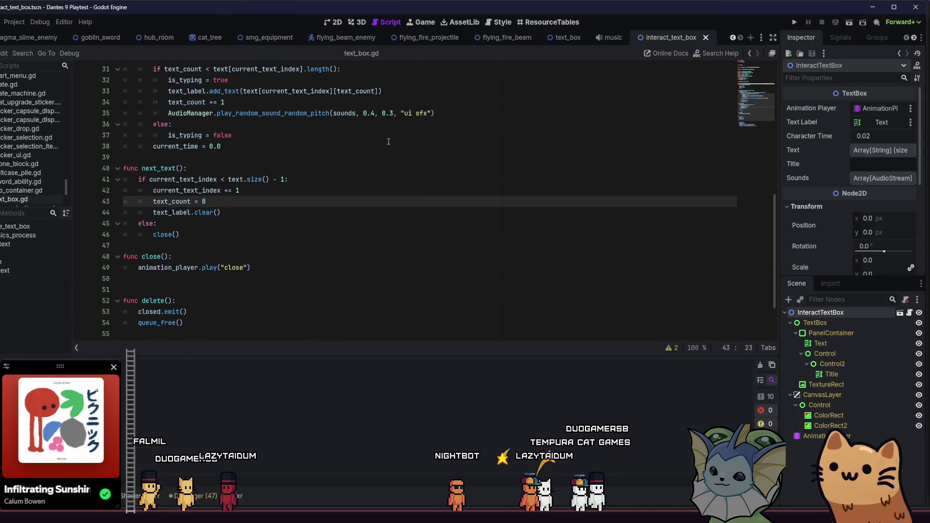
scroll(388, 141, "down", 2)
scroll(385, 146, "up", 1)
scroll(382, 150, "down", 1)
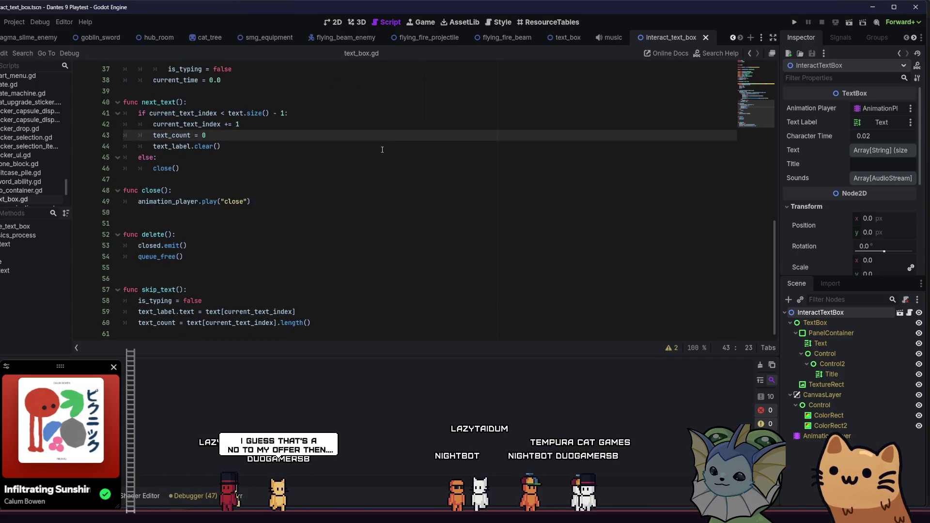
scroll(382, 153, "up", 12)
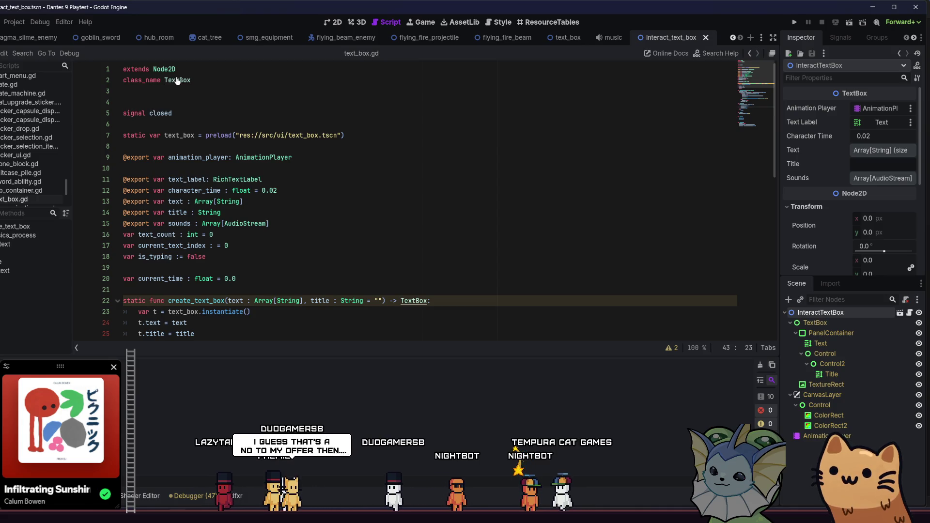
left_click(911, 313)
Add a func _ready() -> void: below the preload line of interact_text_box.gd via autocomplete.
left_click(242, 157)
left_click(241, 114)
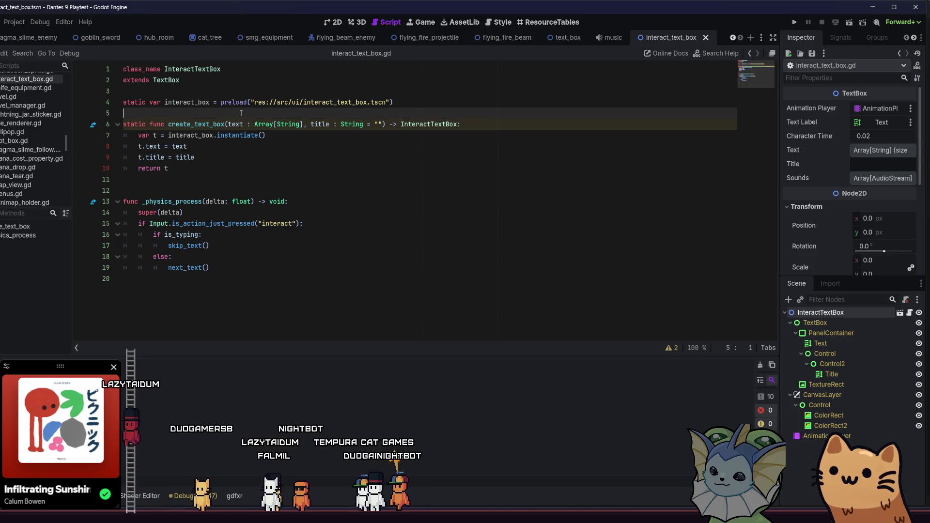
key("Return")
key("Return")
key("Return")
key("Up")
key("Up")
type("f")
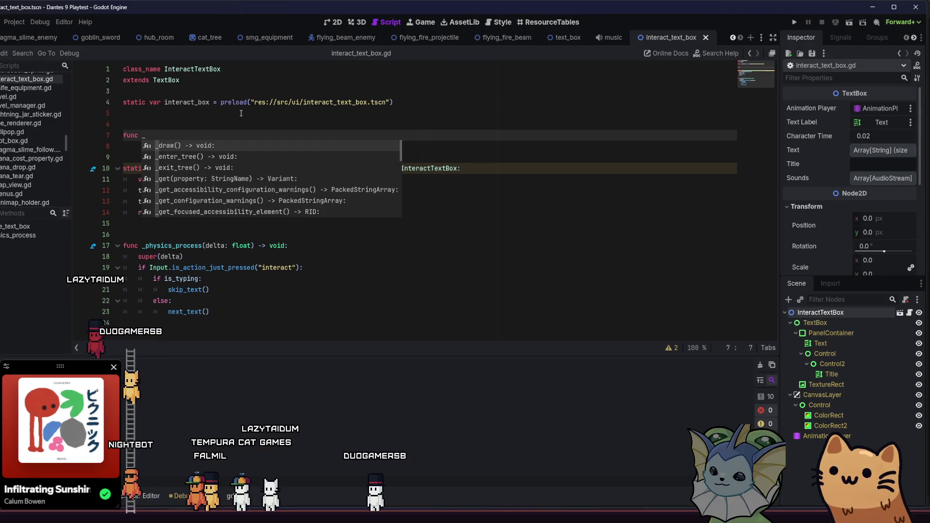
type("o")
key("BackSpace")
key("BackSpace")
type("te")
key("BackSpace")
key("BackSpace")
type("free")
key("Return")
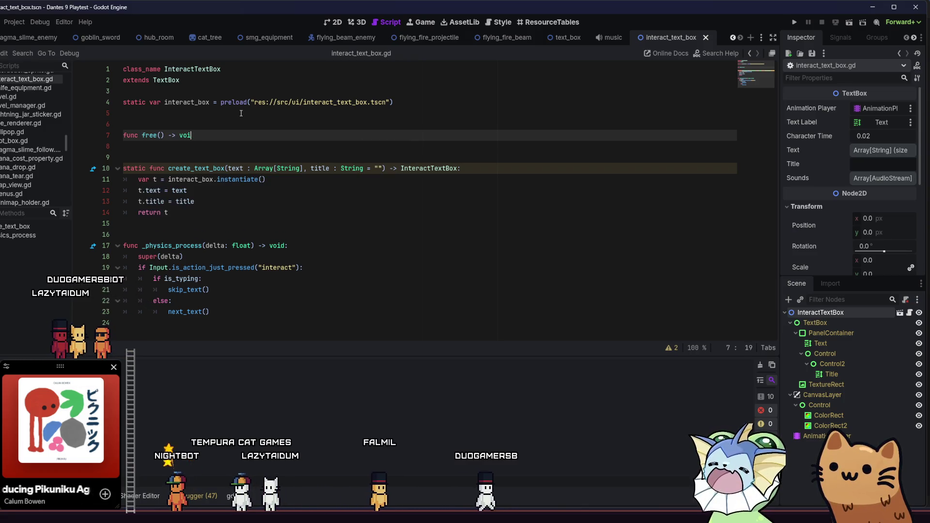
type("re")
key("Return")
key("Return")
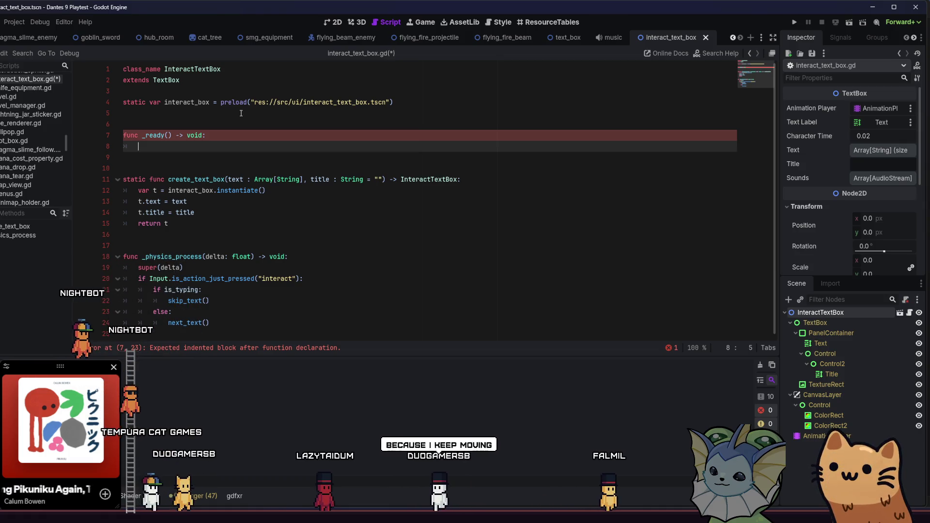
Make _ready call Controls.lock_input(), discarding an attempted Player.player reference.
type("Player.")
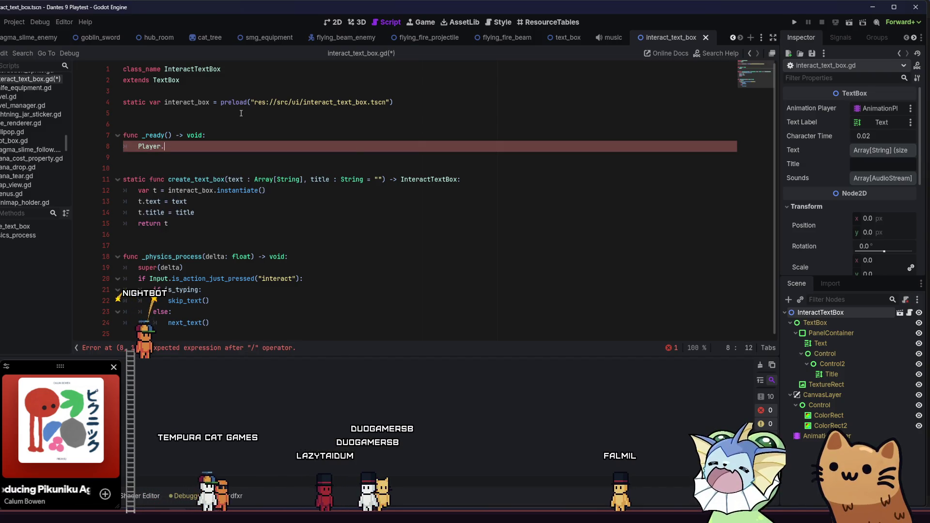
type("player.lo")
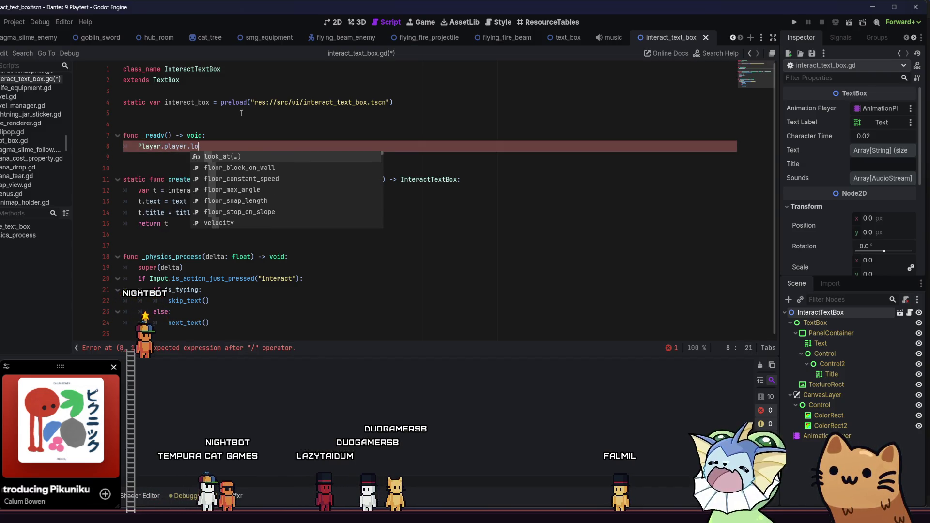
key("BackSpace")
key("BackSpace")
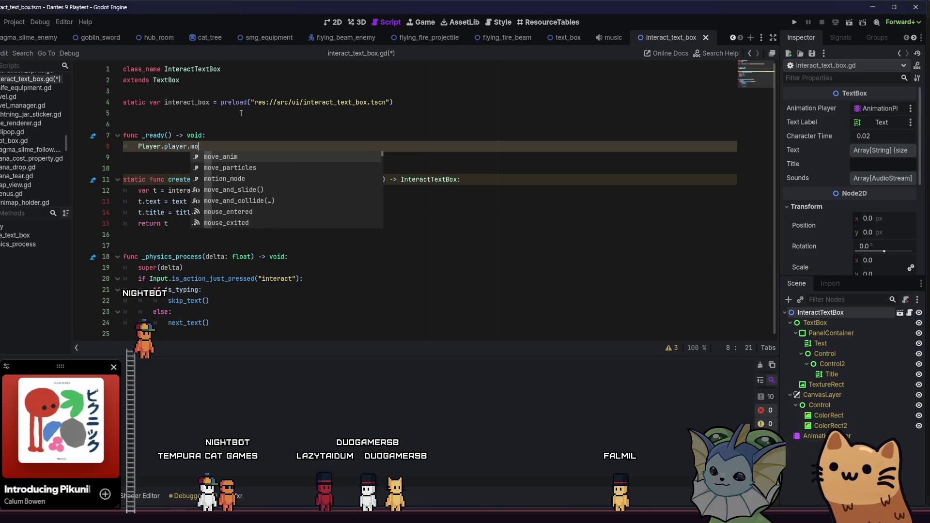
type("veme")
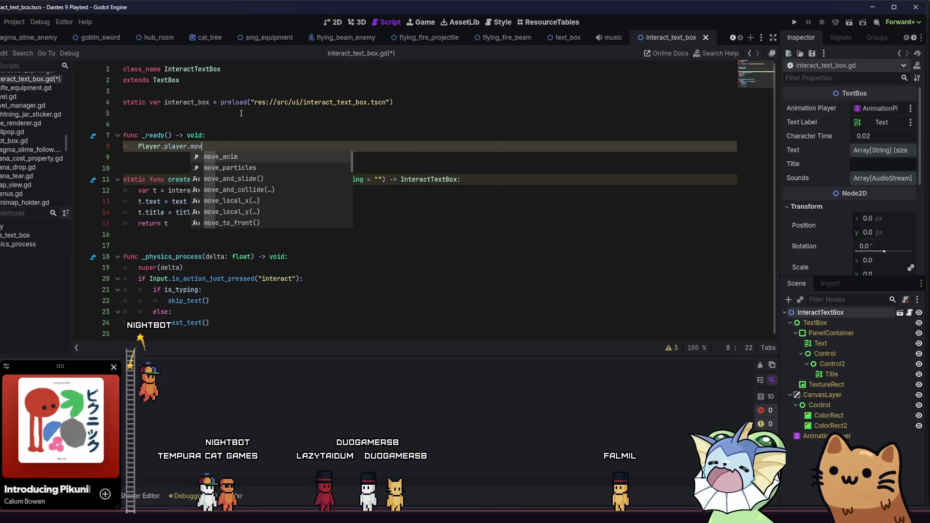
type("nt")
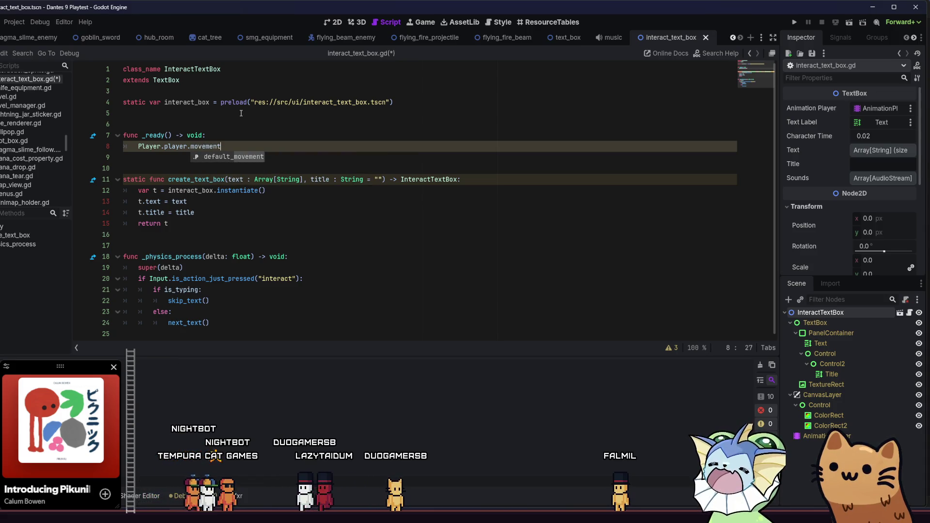
key("BackSpace")
key("BackSpace")
key("BackSpace")
type("dr")
key("BackSpace")
key("BackSpace")
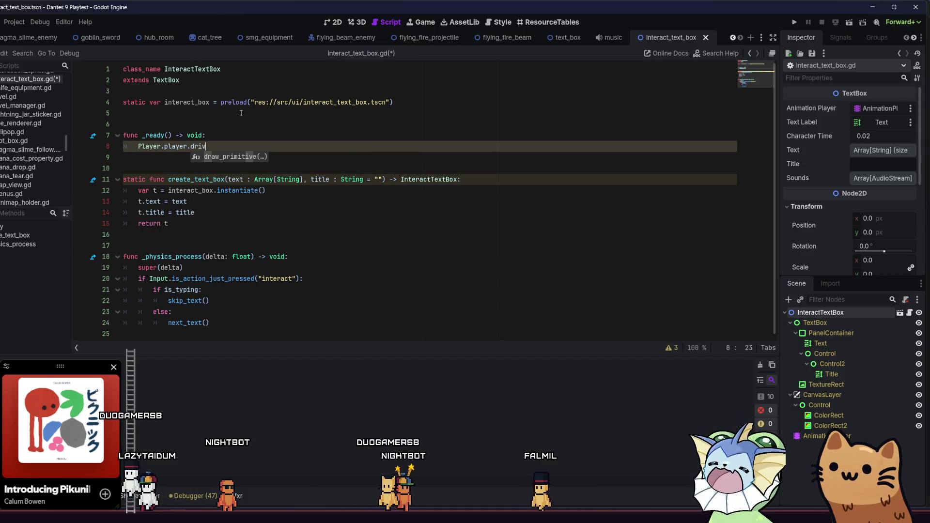
key("BackSpace")
key("BackSpace")
key("BackSpace")
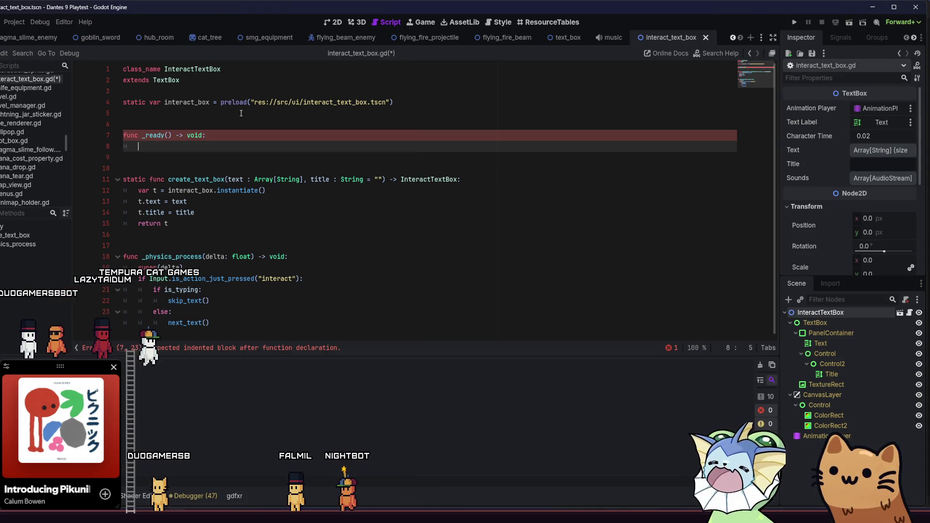
type("Controls.")
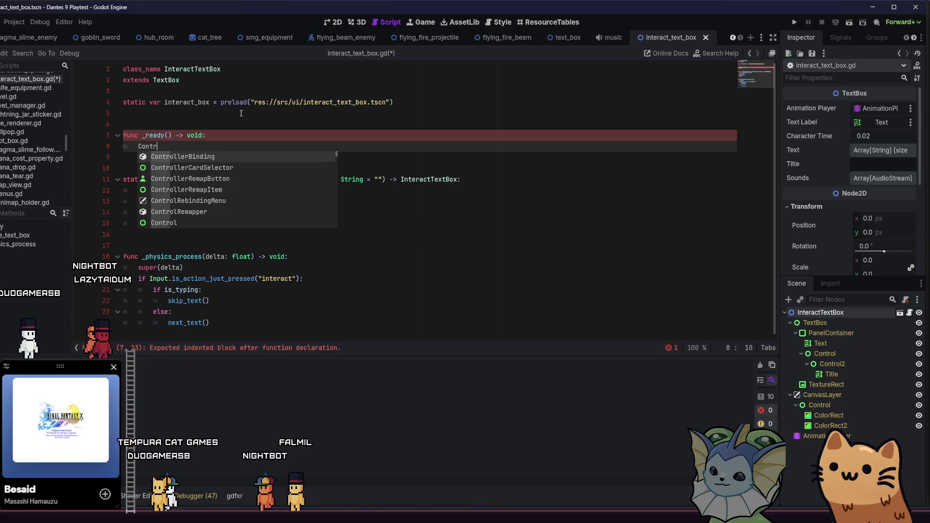
type("loc")
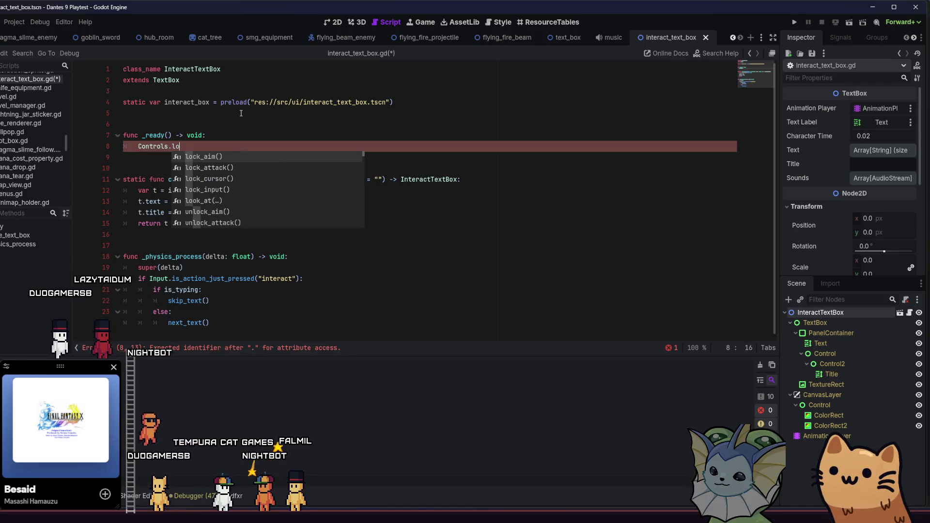
type("k")
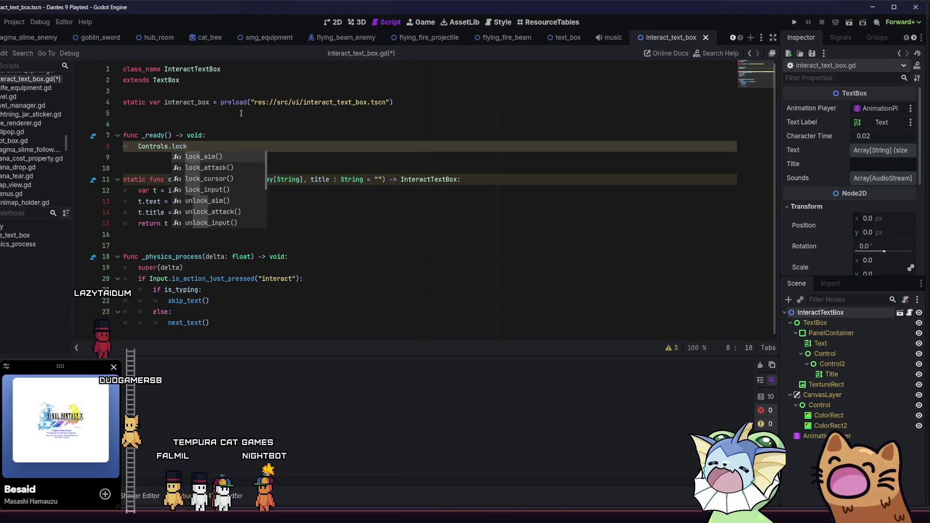
key("Down")
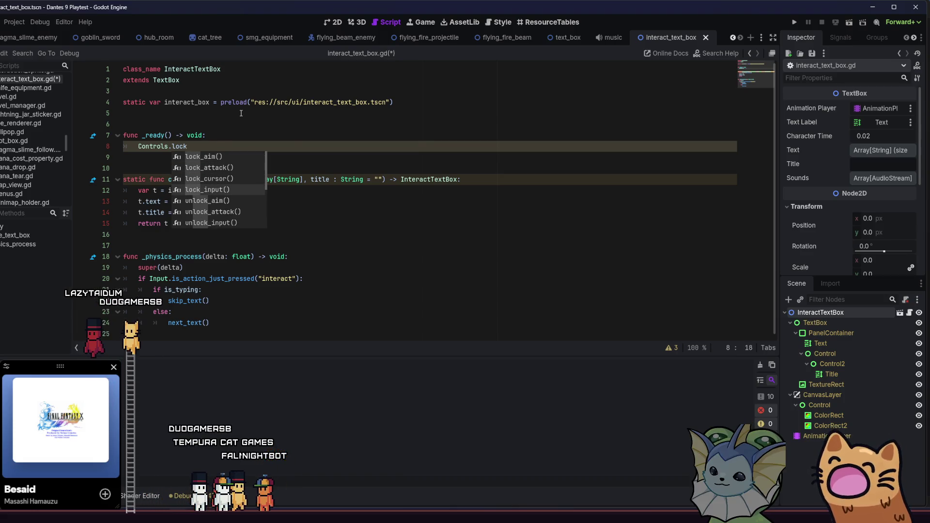
key("Return")
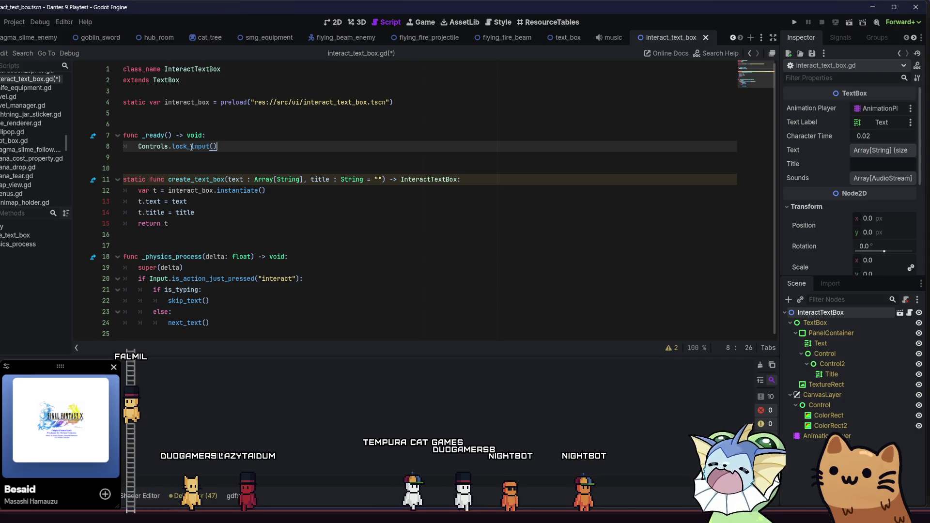
mouse_move(192, 148)
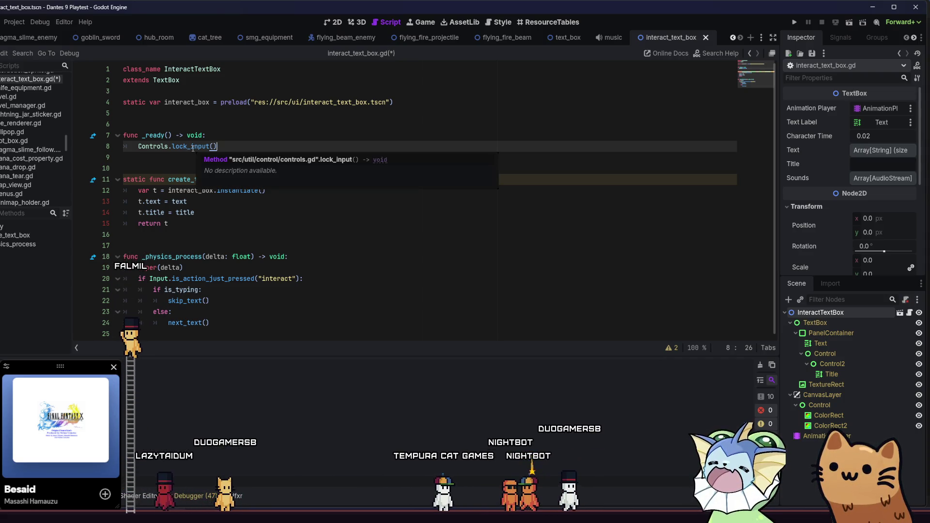
key("shift+Home")
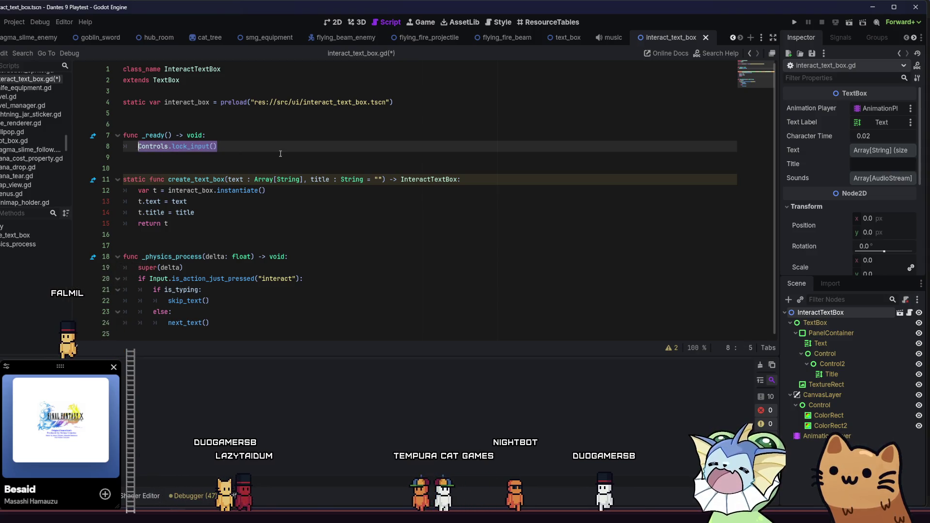
left_click(280, 154)
left_click(263, 150)
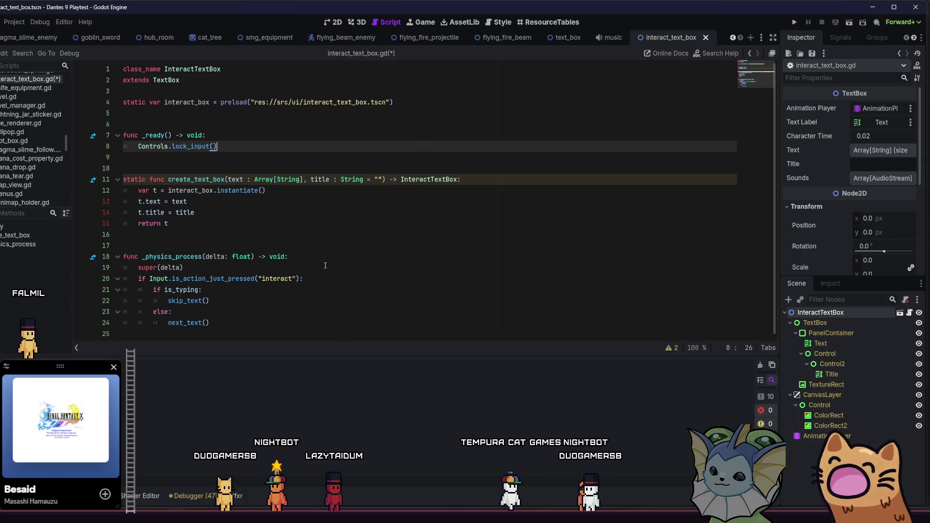
left_click(307, 224)
Add a delete() function below create_text_box whose first line calls super().
key("Down")
key("Return")
key("Return")
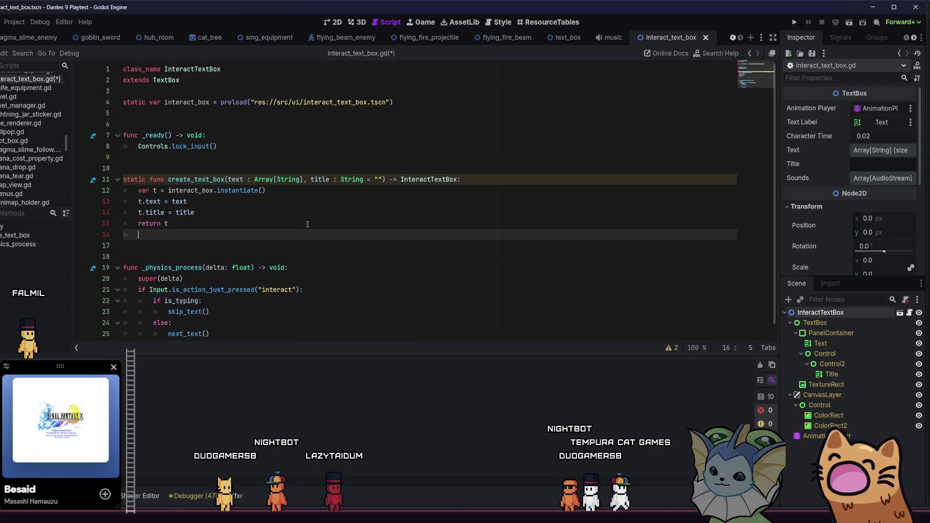
key("Up")
key("Return")
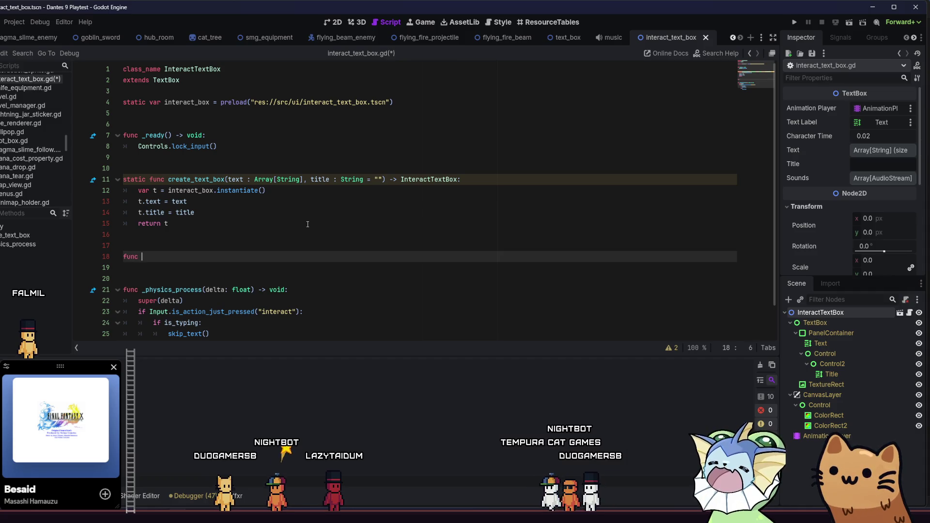
type("delete():")
key("Return")
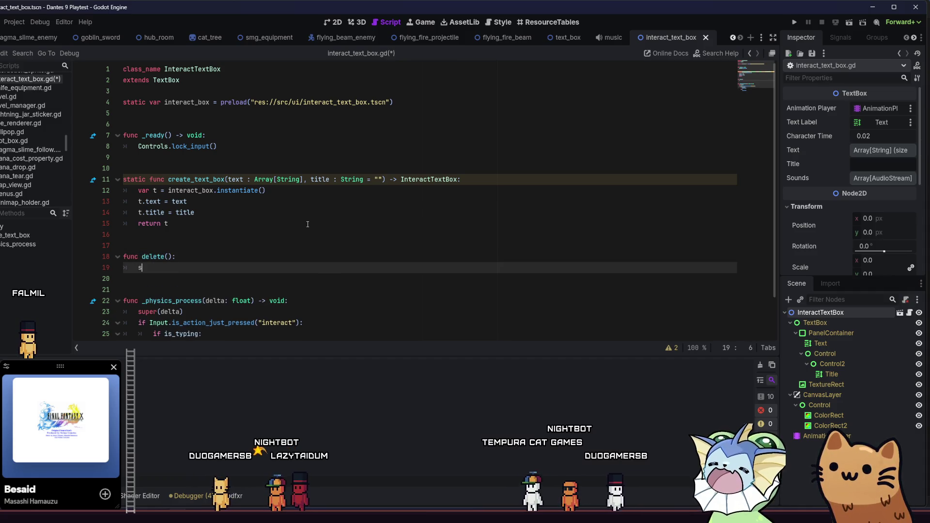
type("uper(")
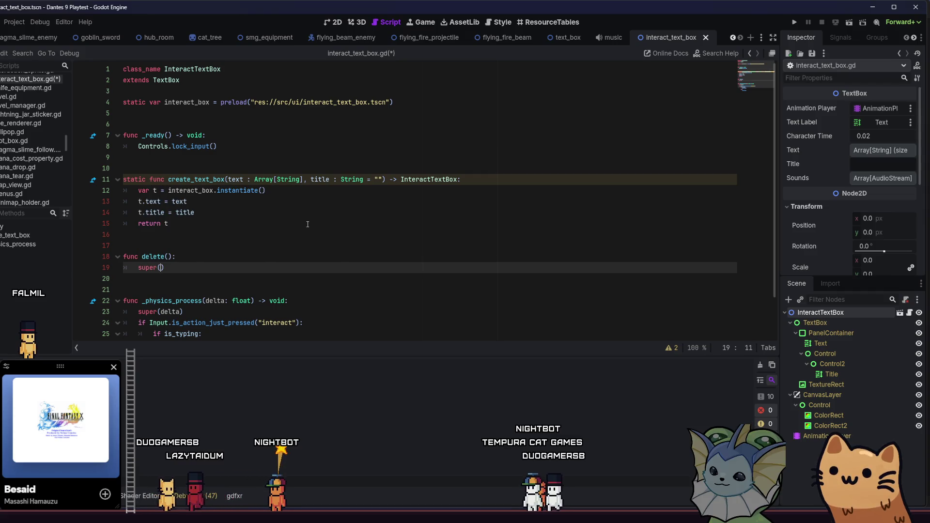
key("Return")
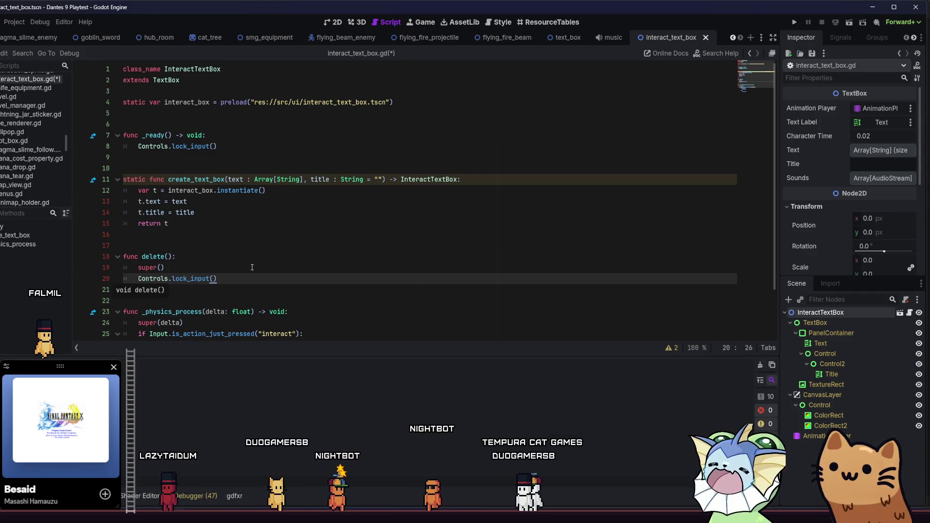
Change lock_input to Controls.unlock_input() in delete() and save the script.
double_click(188, 279)
type("unlo")
key("Down")
key("Down")
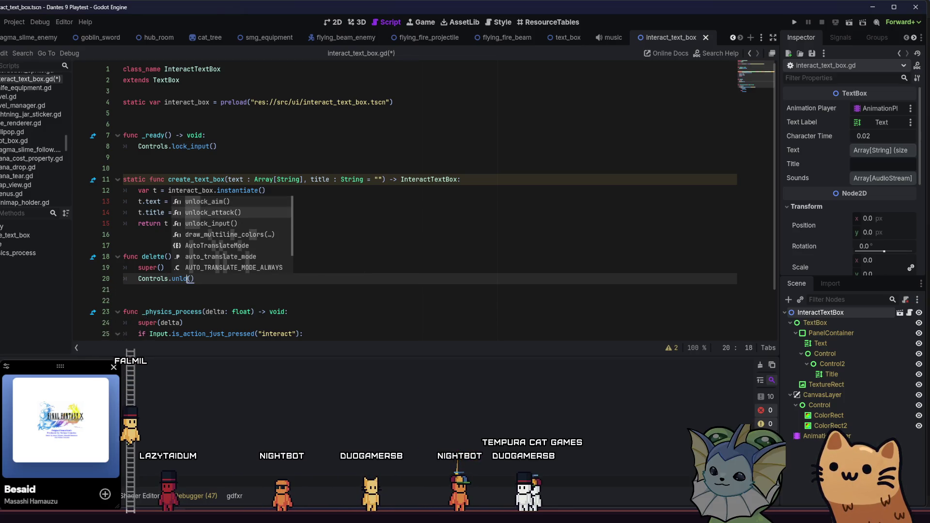
key("Return")
key("ctrl+s")
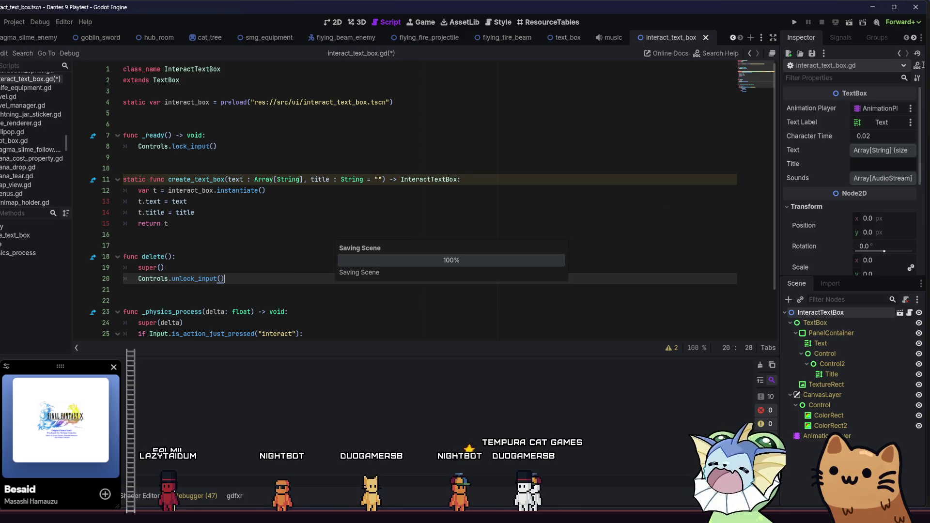
Run and restart the project, then choose Start on the Dante's 9 title menu.
left_click(795, 23)
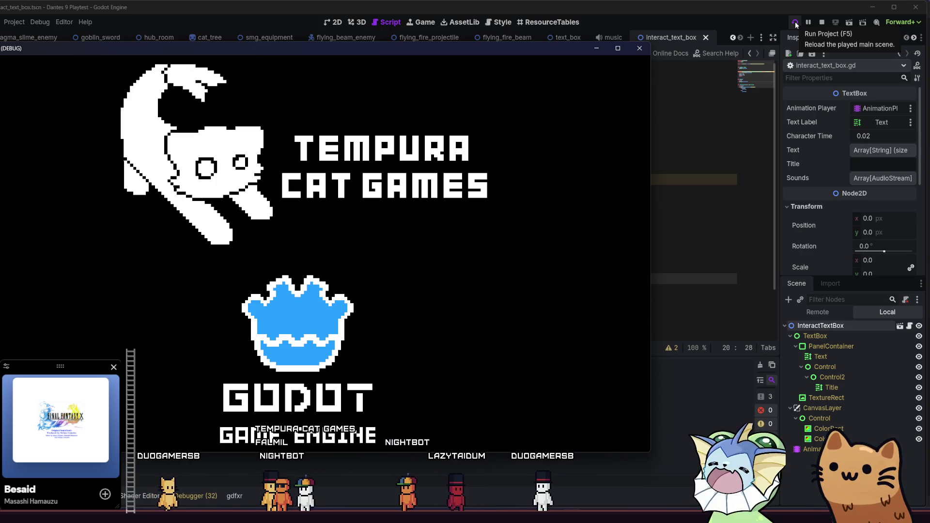
left_click(795, 23)
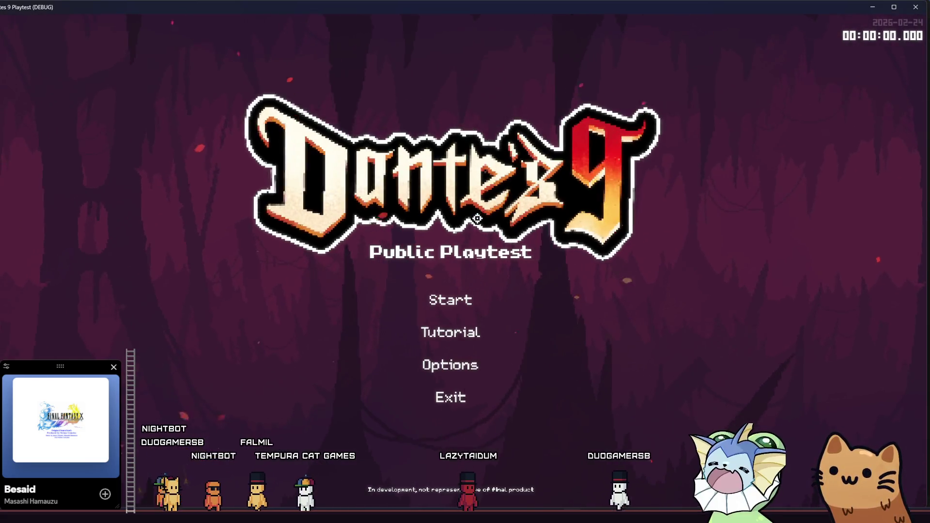
left_click(411, 299)
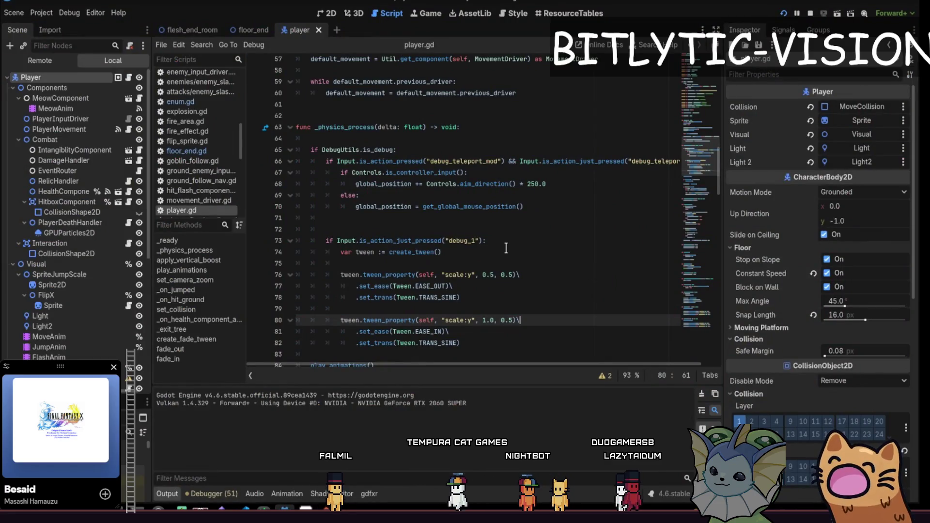
From the player scene's 2D view, briefly playtest by walking the cat left, then stop.
key("ctrl+F1")
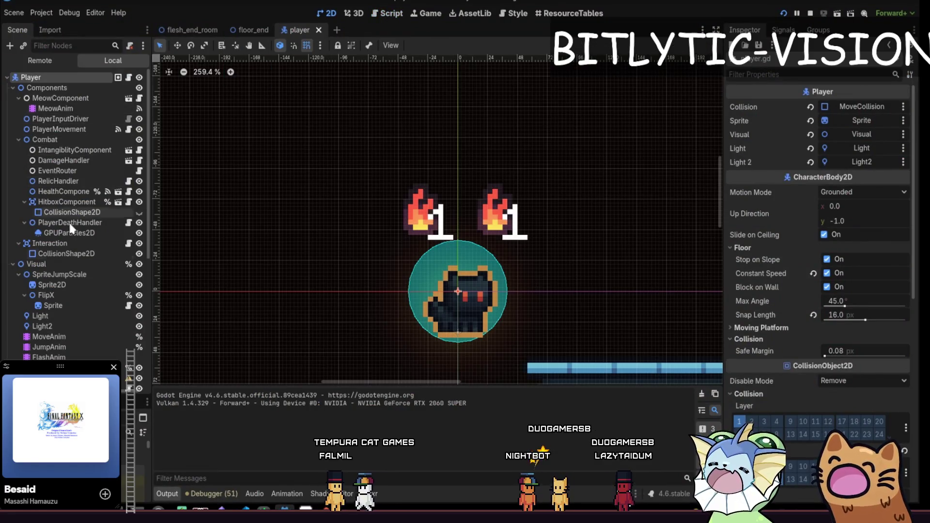
key("F5")
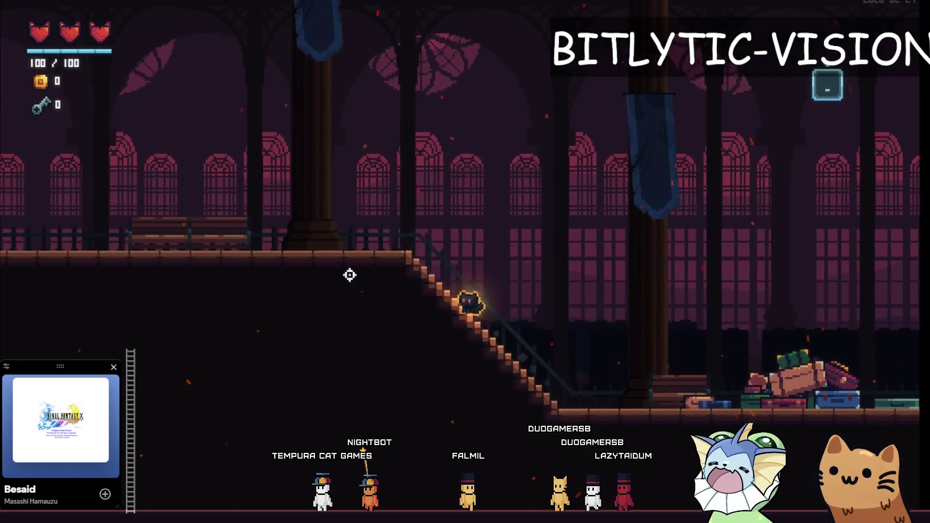
key("a")
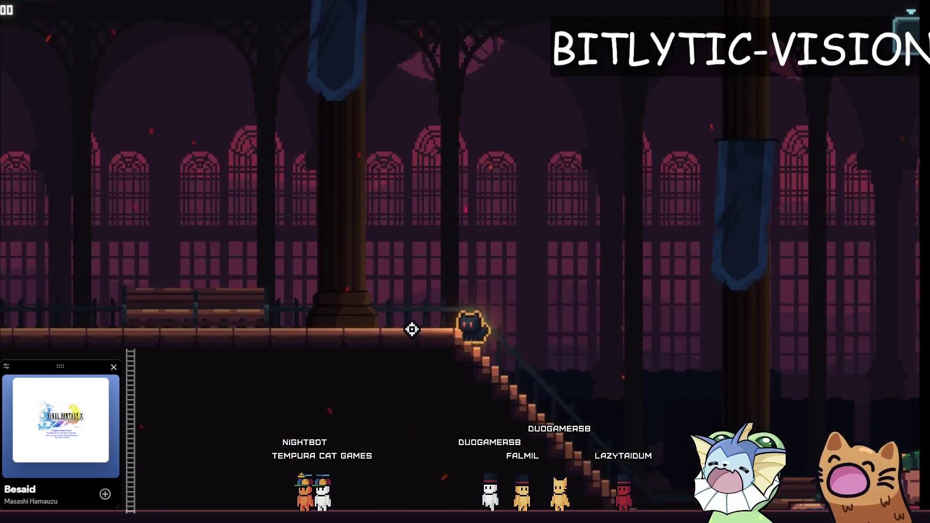
key("F8")
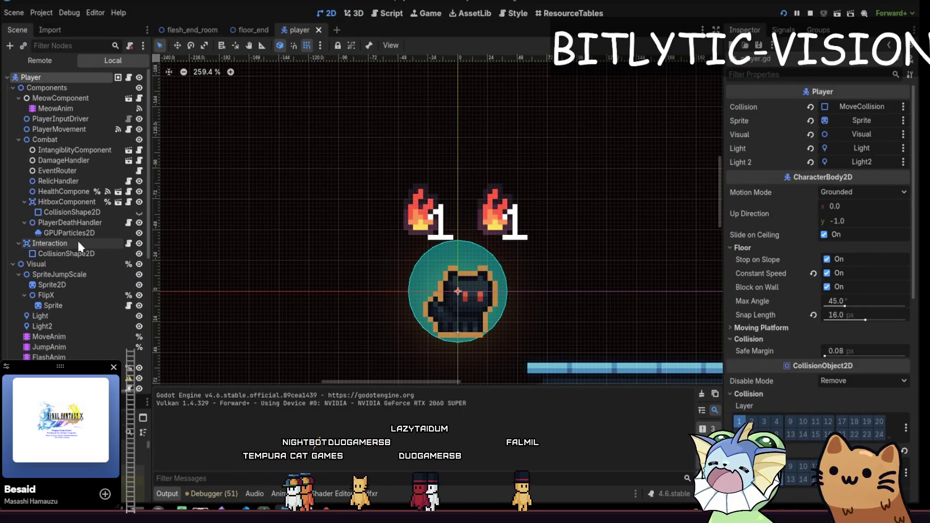
scroll(60, 242, "down", 3)
scroll(57, 236, "up", 3)
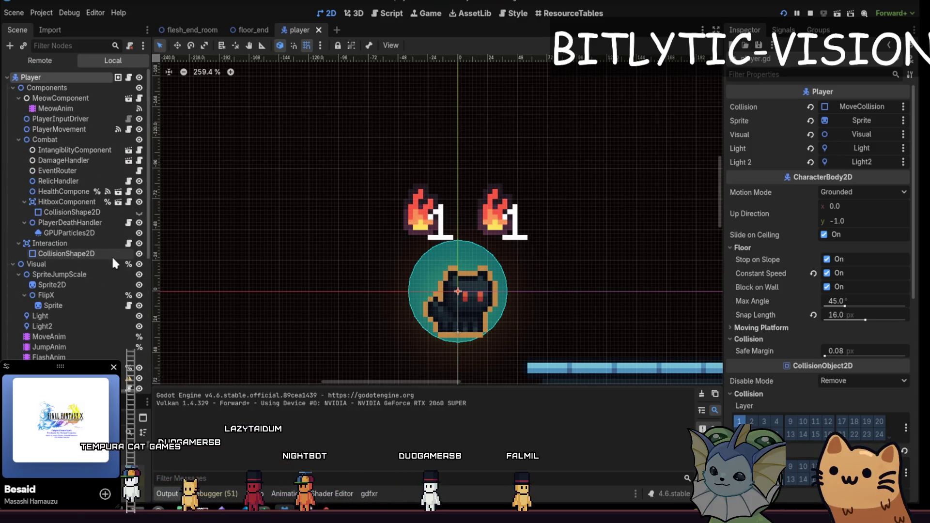
scroll(80, 235, "down", 5)
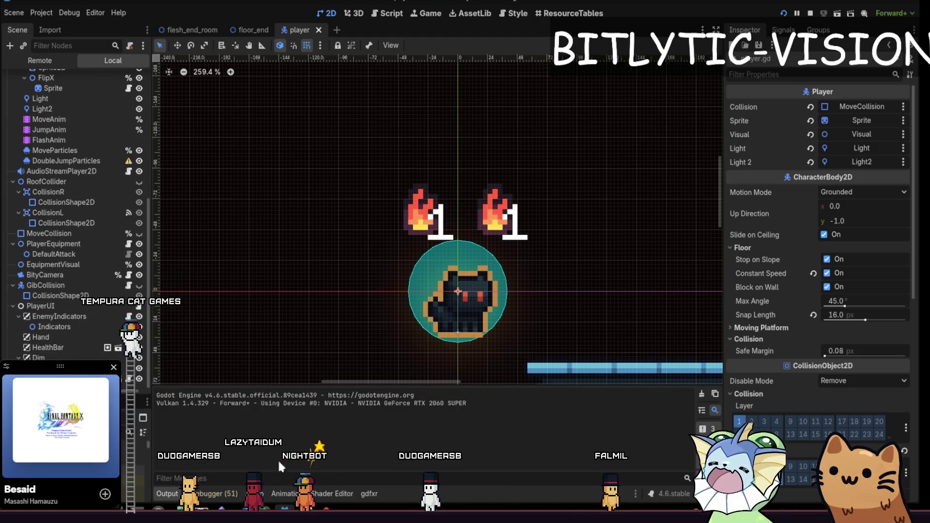
Relaunch the game and run and jump the cat around the hub room's floor and ledge.
key("F5")
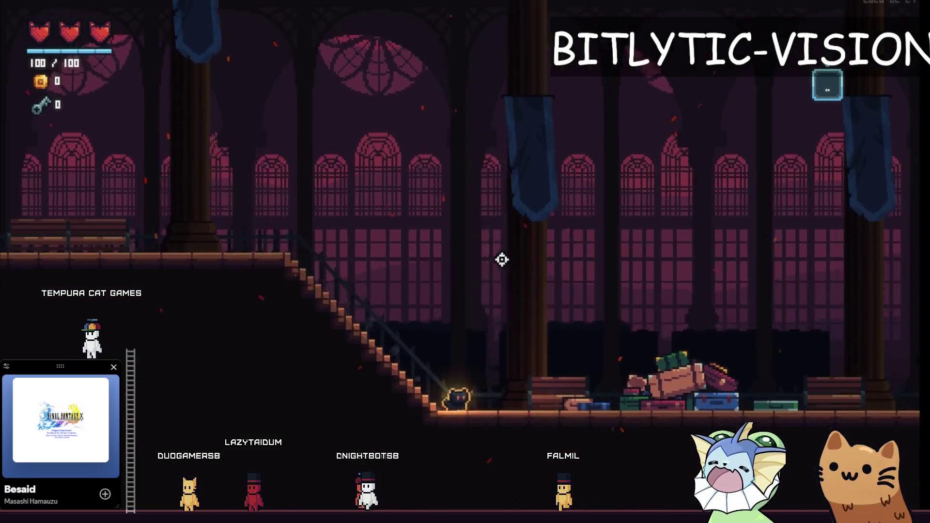
key("d")
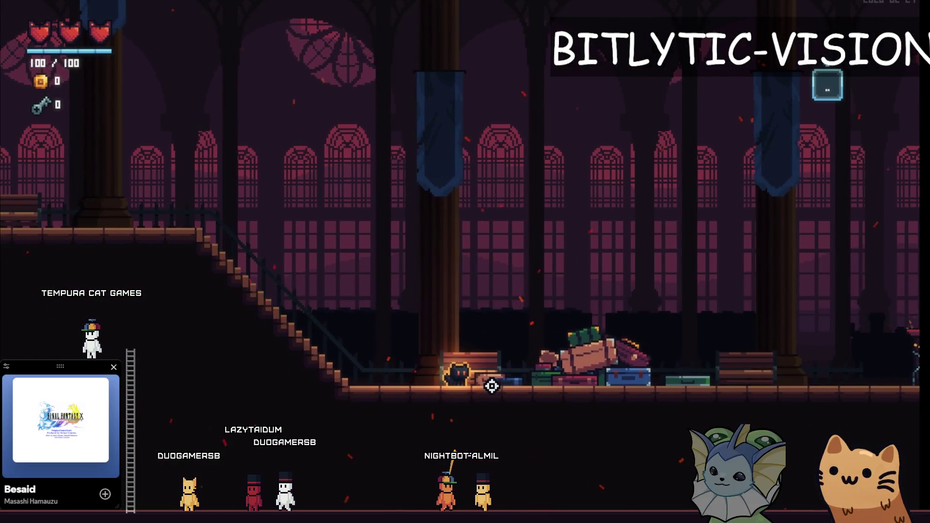
key("a")
key("space")
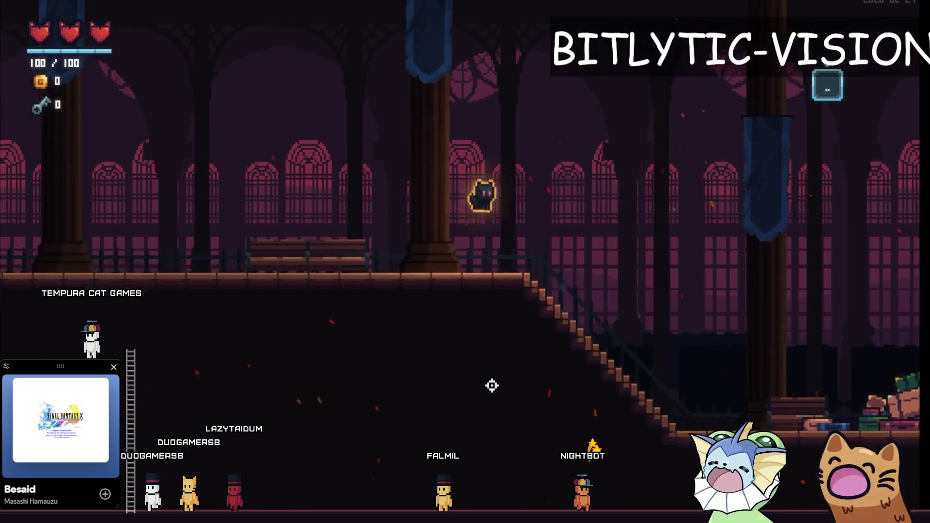
key("d")
key("space")
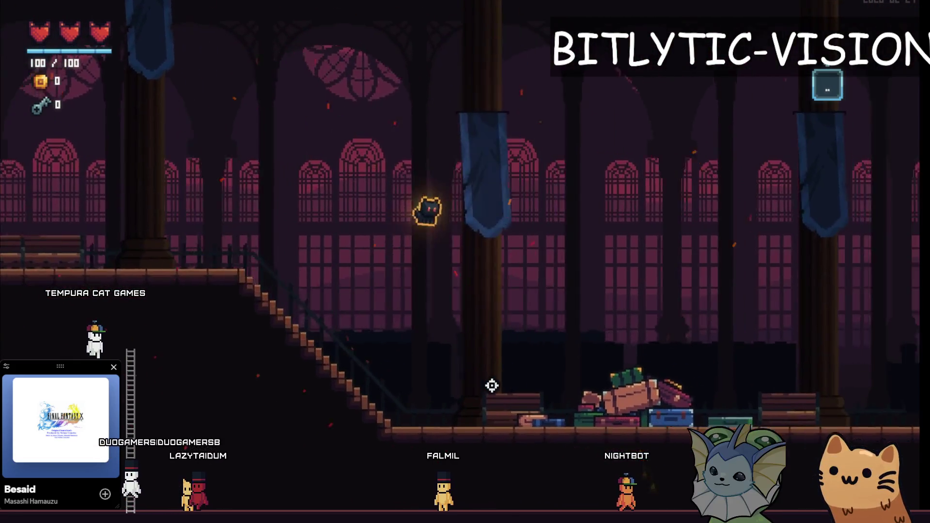
Enable Collision visibility in the debug menu, walk the cat right and back upstairs, then stop.
key("F1")
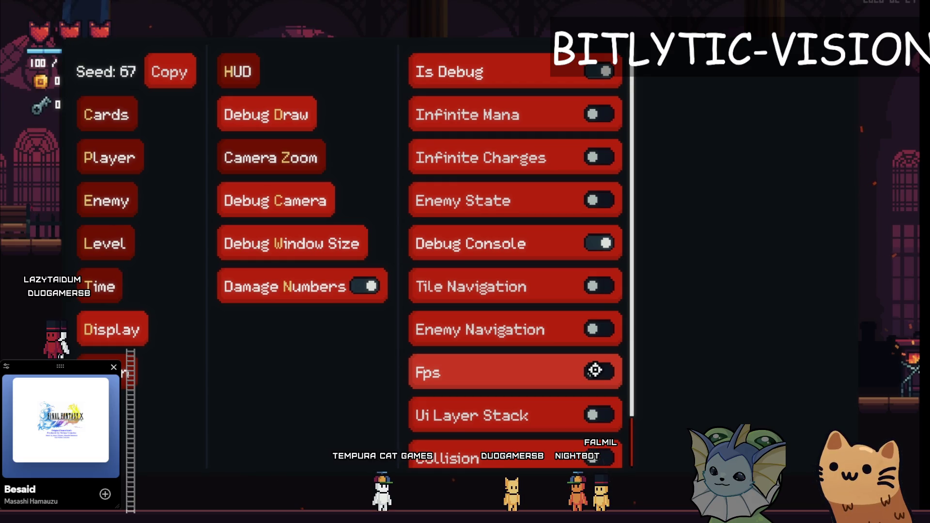
scroll(572, 362, "down", 2)
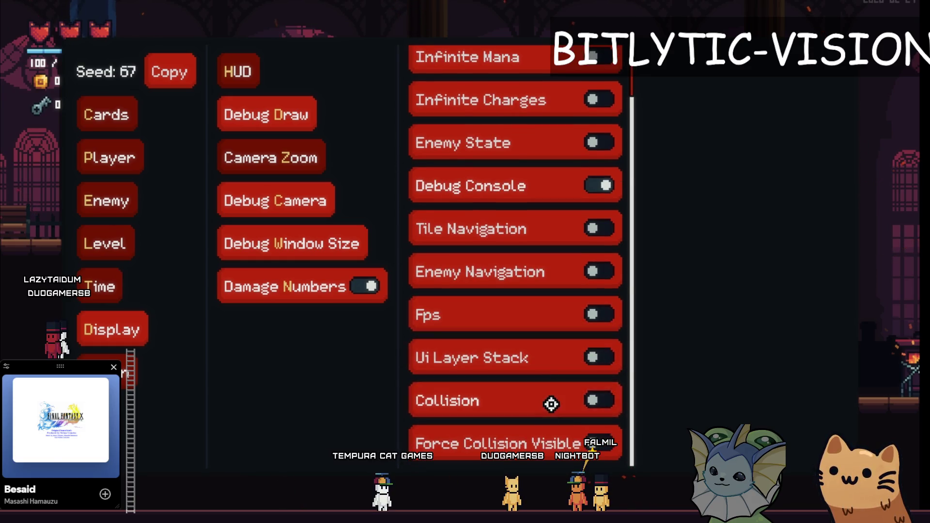
left_click(551, 404)
key("Escape")
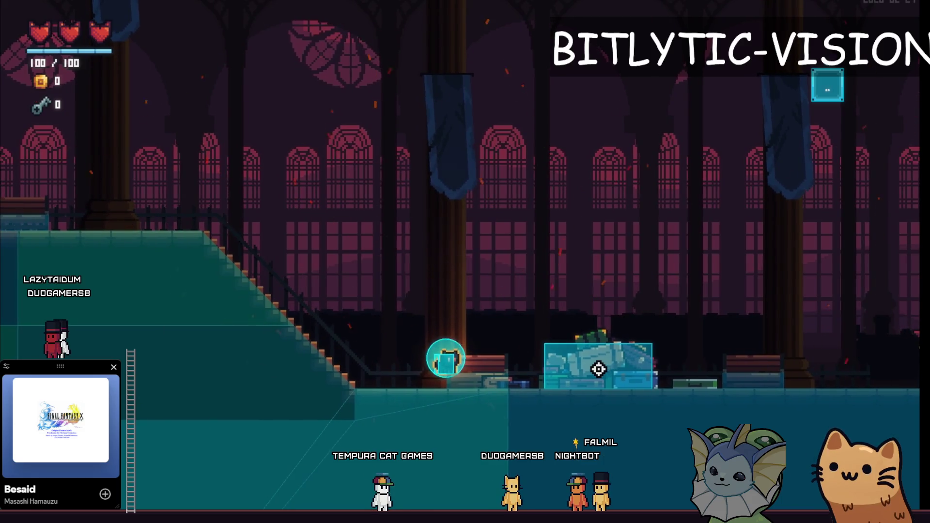
key("d")
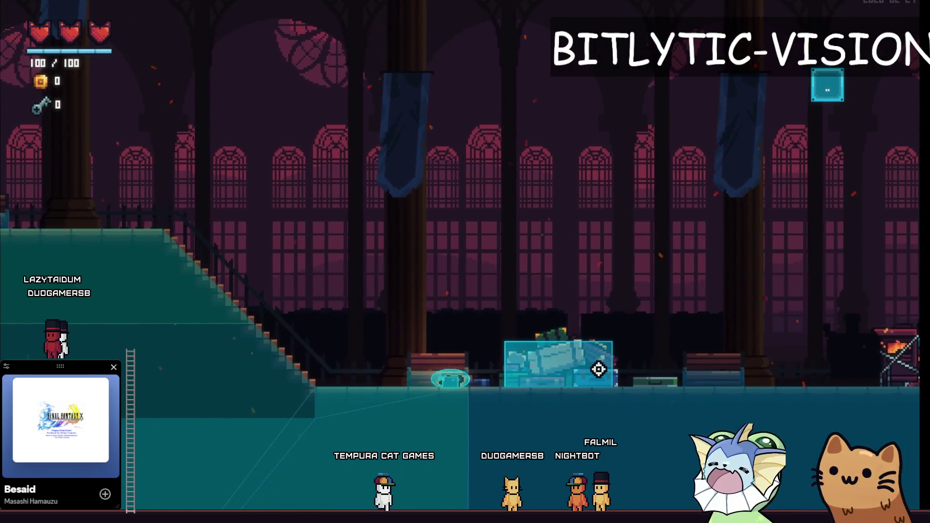
key("d")
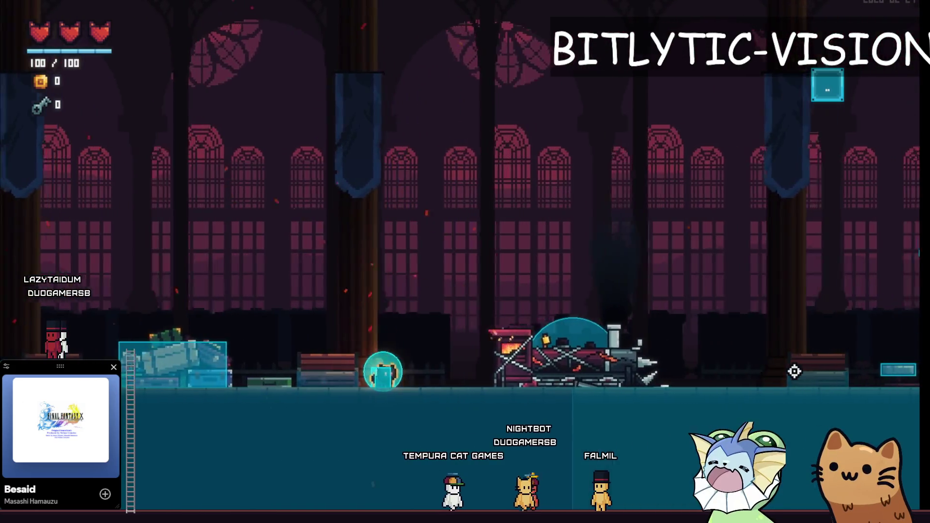
key("a")
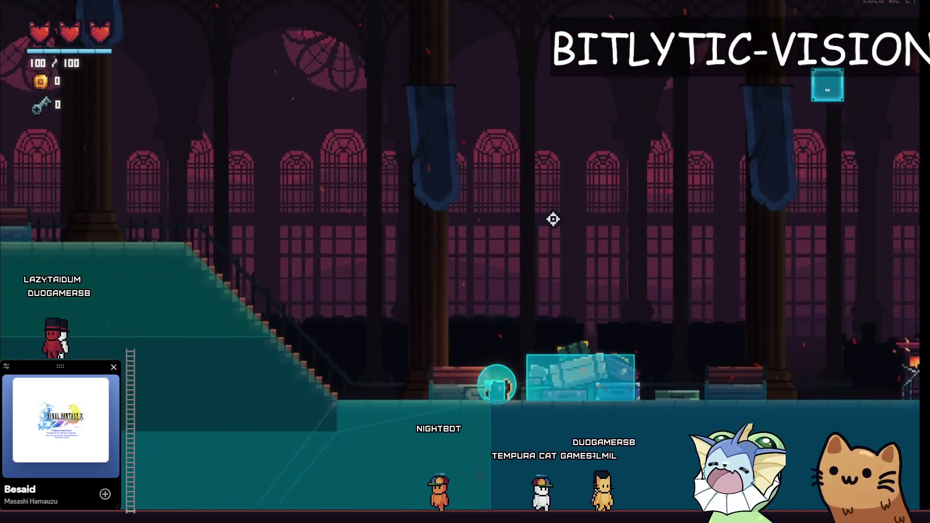
key("a")
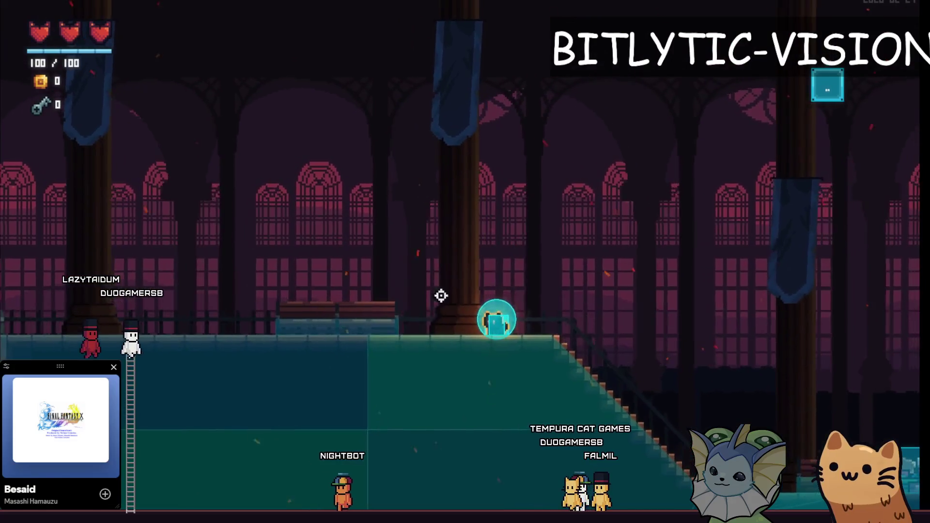
key("F8")
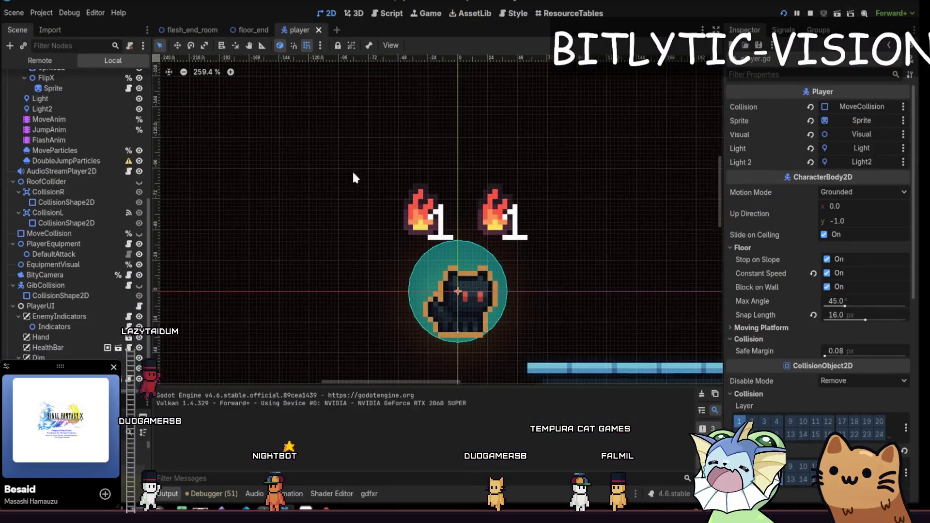
Open the hub room scene by quick-searching 'floor_end'.
key("shift+alt+o")
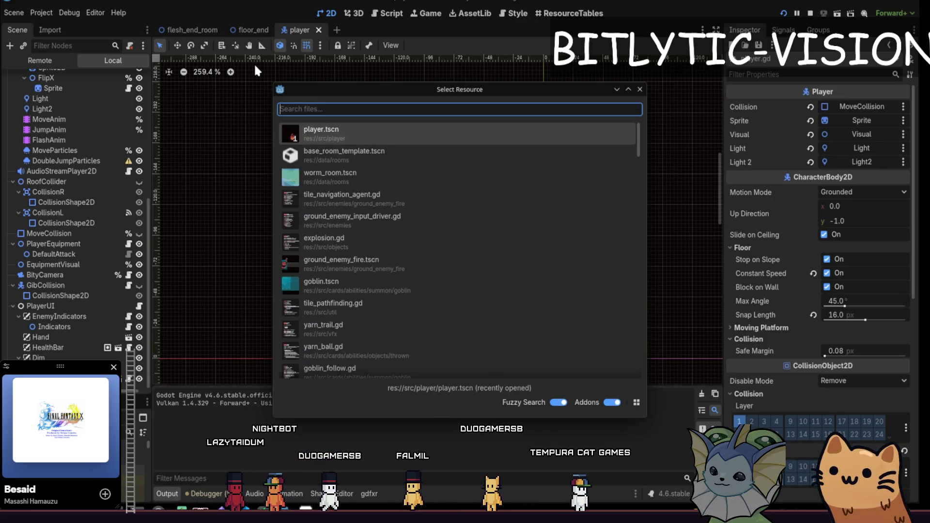
type("floor_end")
key("Return")
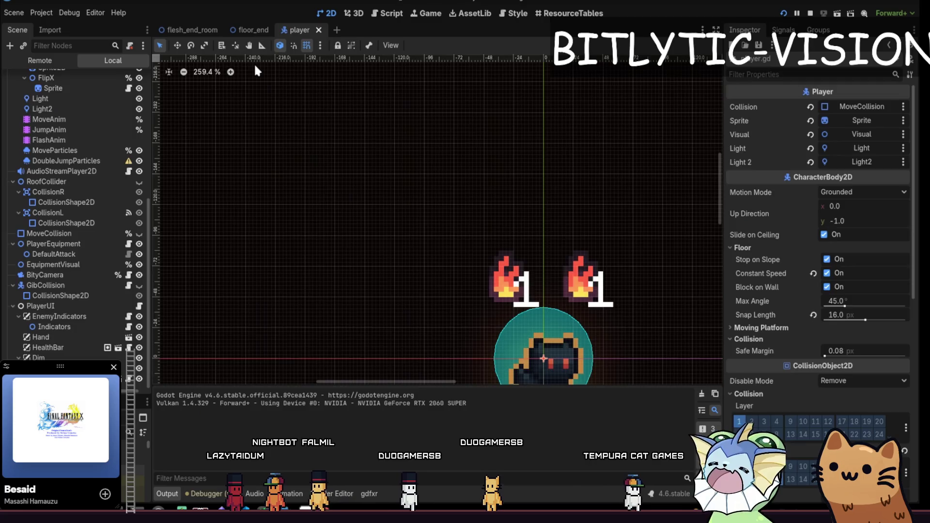
scroll(218, 261, "up", 5)
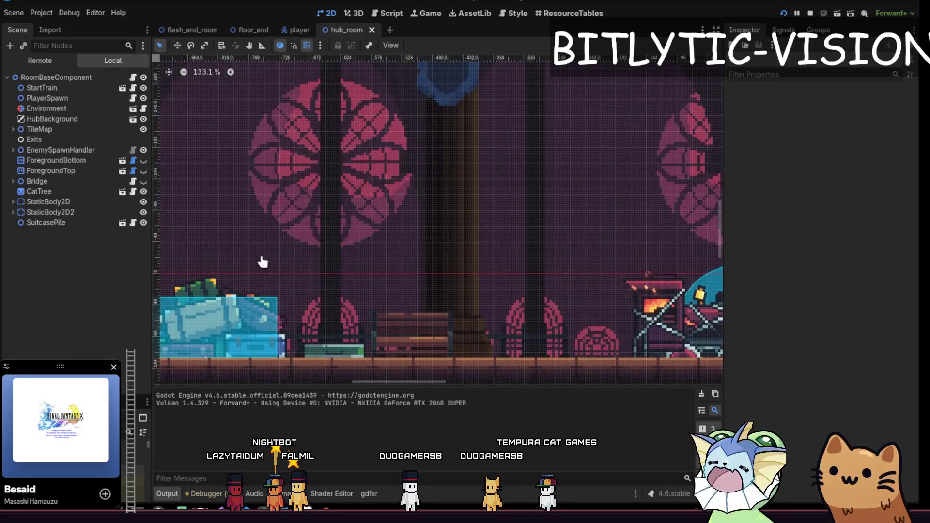
scroll(218, 261, "down", 5)
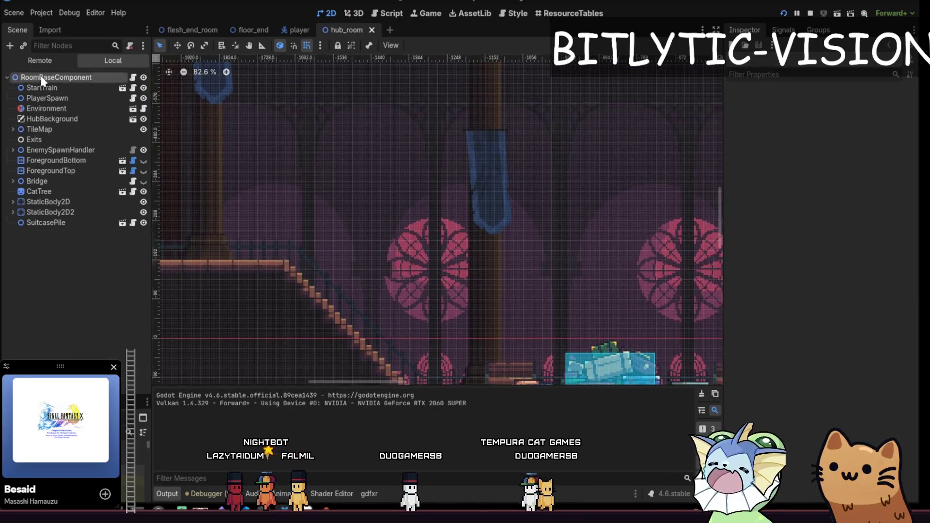
Add a StaticBody2D under the room's root node and move it to the left ledge.
left_click(42, 78)
key("ctrl+a")
type("stAZ")
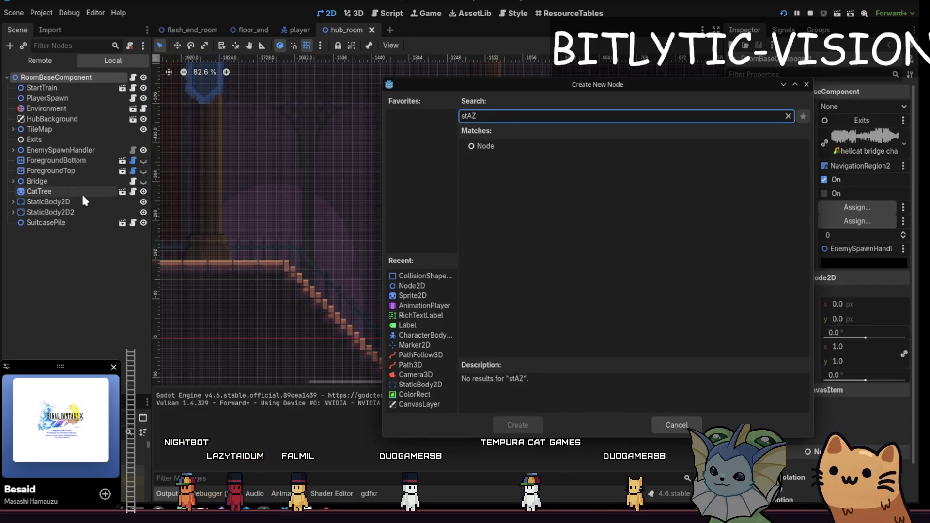
key("BackSpace")
key("BackSpace")
type("aticbody2d")
key("Return")
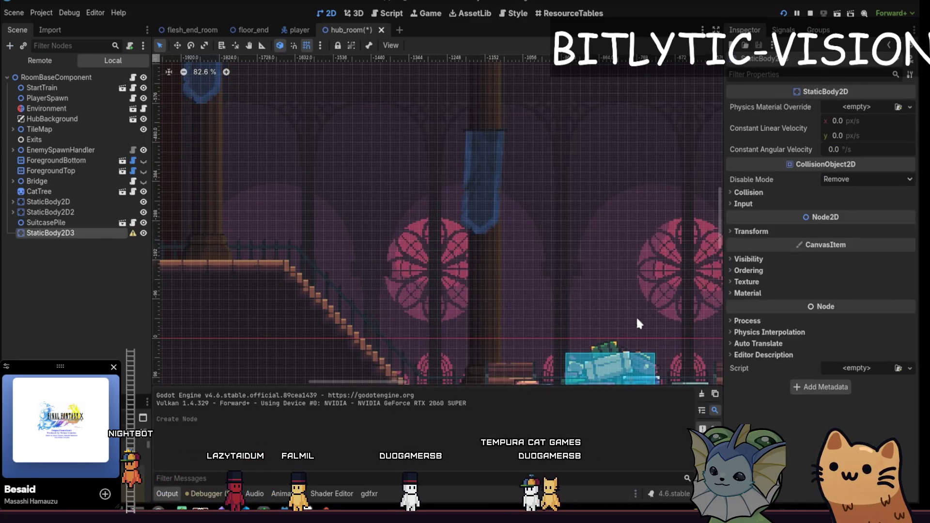
left_click_drag(631, 323, 669, 268)
key("w")
left_click_drag(233, 204, 506, 295)
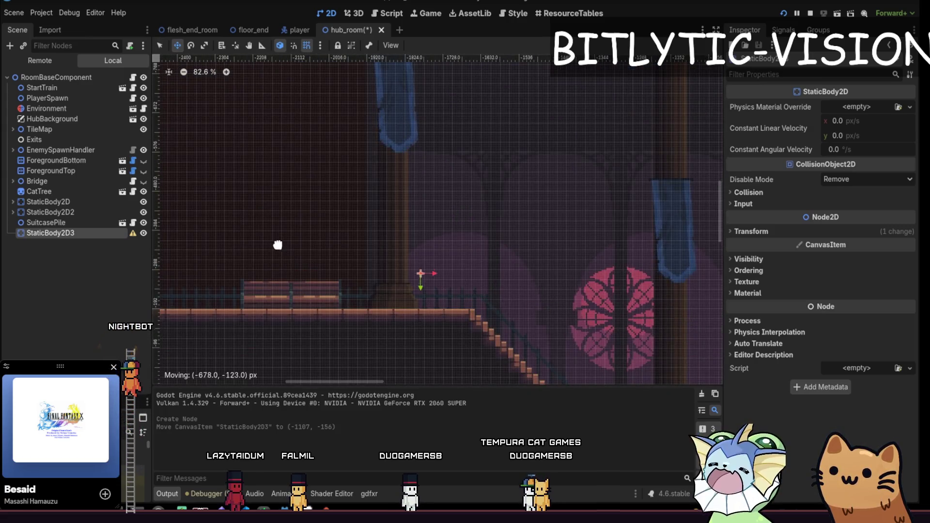
Give the StaticBody2D a widened RectangleShape2D CollisionShape2D and run the game.
key("ctrl+a")
type("collision")
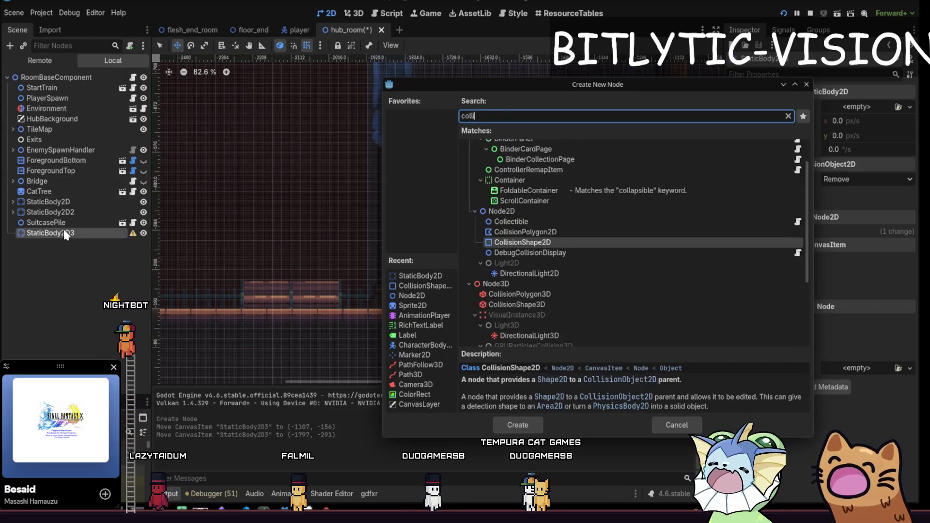
key("Return")
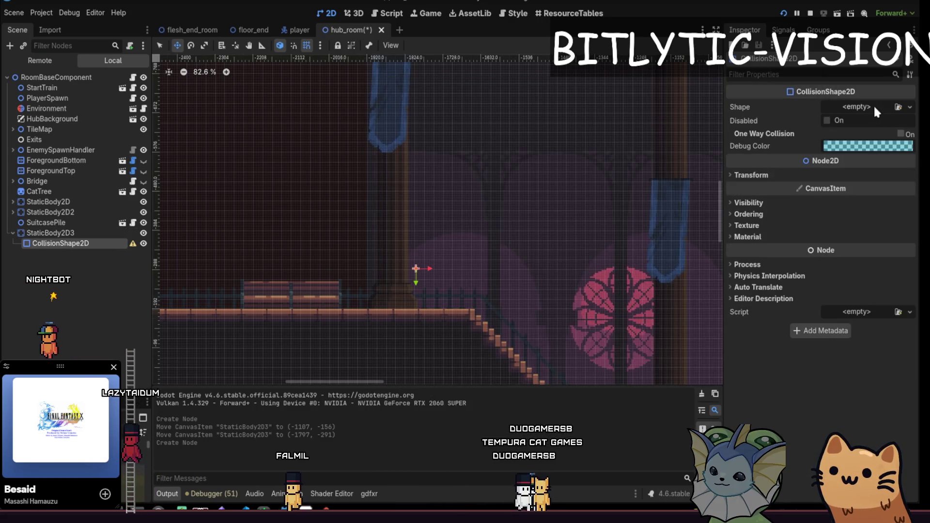
left_click(873, 106)
left_click(851, 177)
scroll(443, 263, "up", 8)
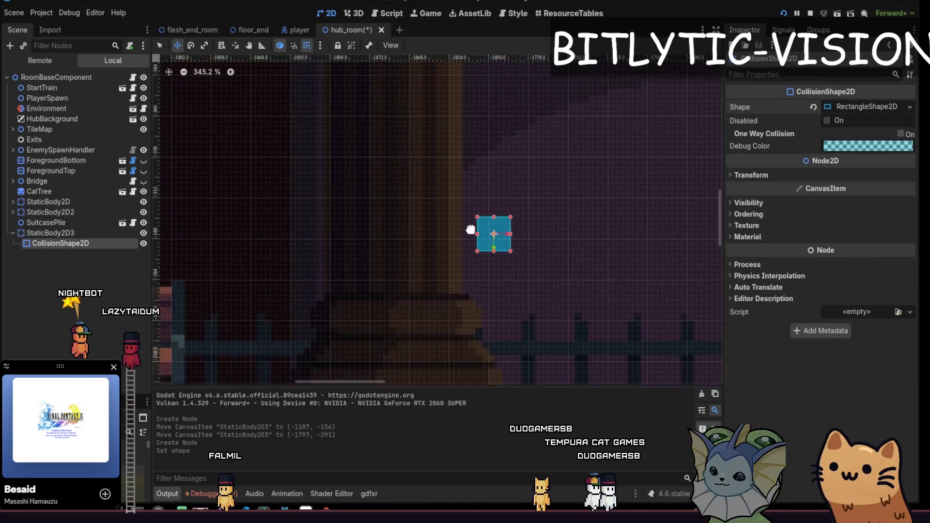
mouse_move(360, 256)
left_mouse_down()
mouse_move(451, 254)
mouse_move(466, 266)
left_mouse_up()
key("F5")
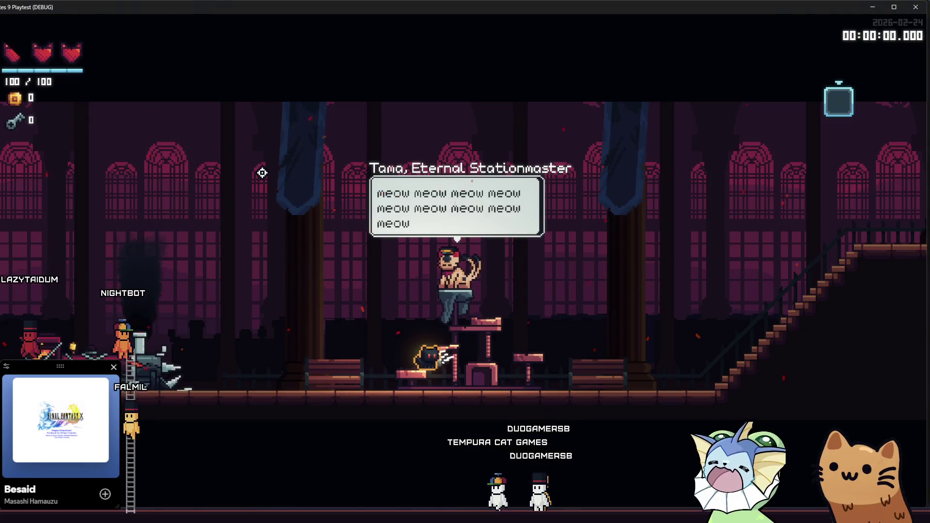
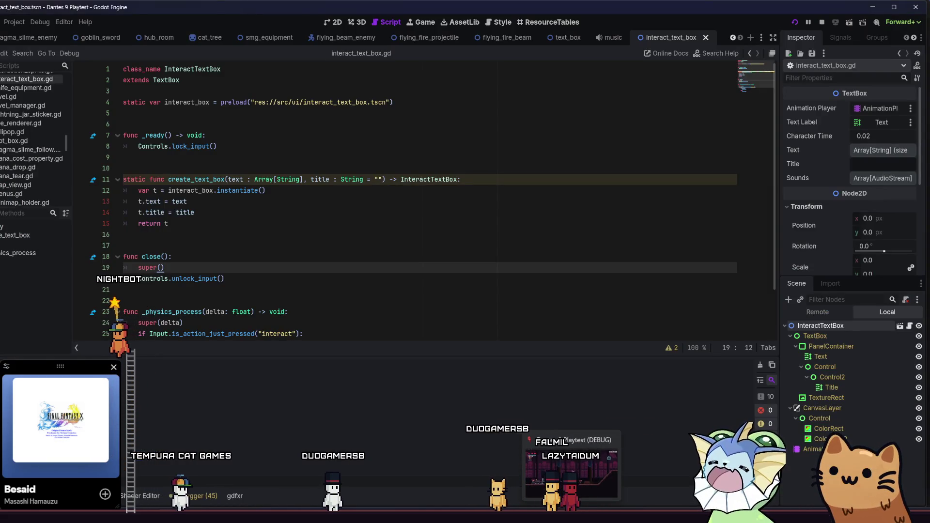
Playtest the game to view Tama's titled dialogue box, then return to the 2D editor.
left_click(572, 465)
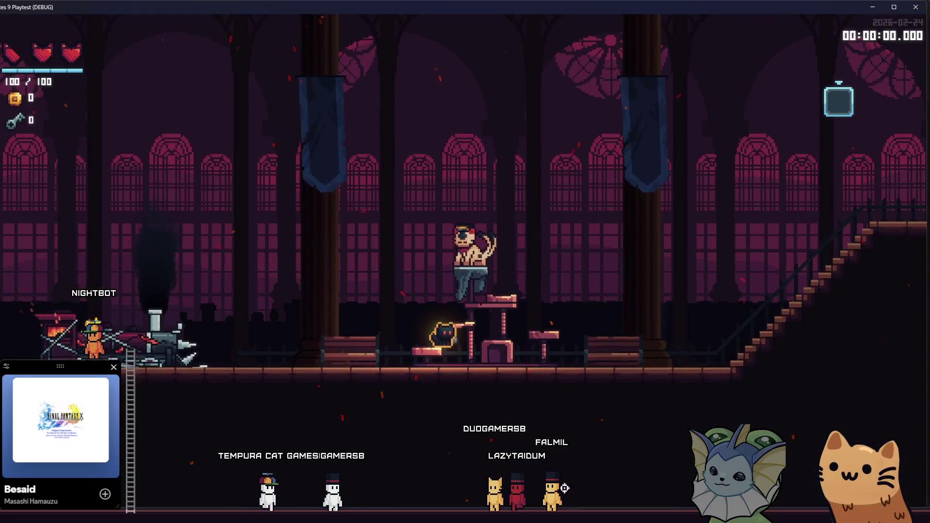
key("space")
key("space")
key("space")
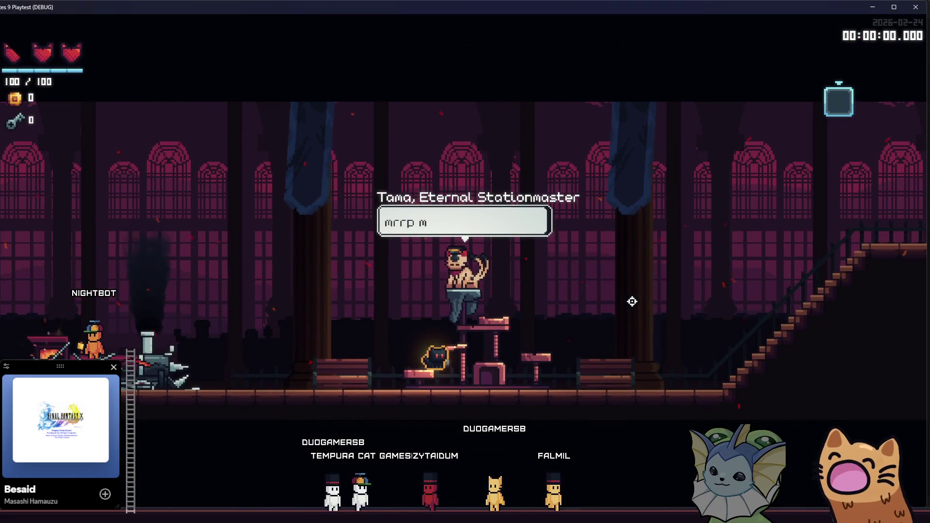
key("space")
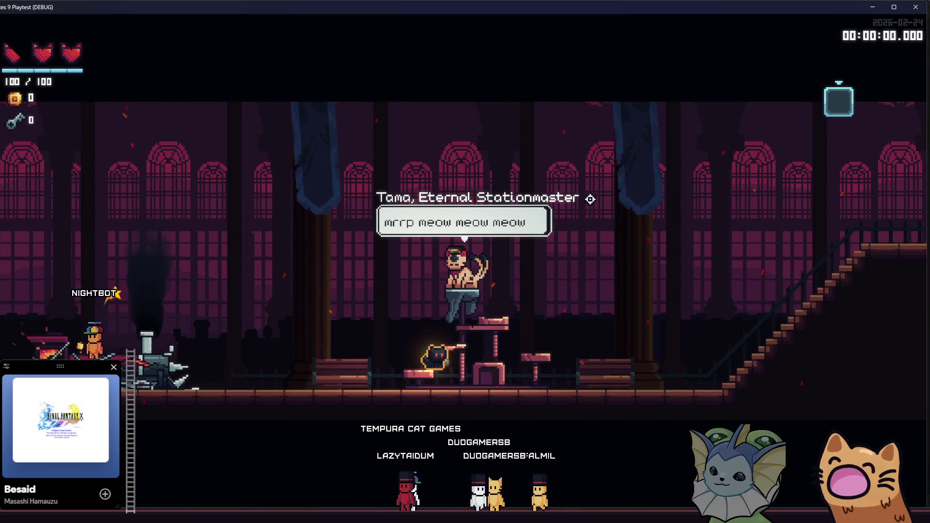
key("F8")
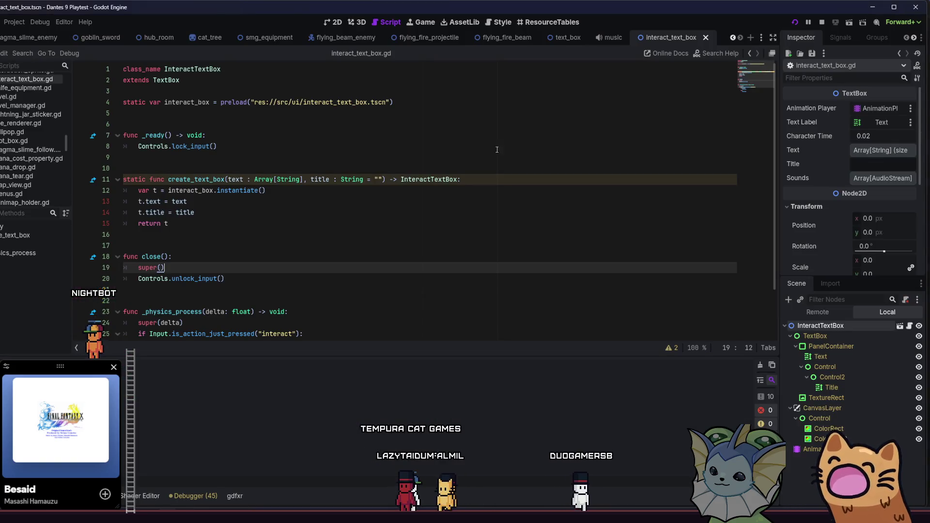
key("ctrl+F1")
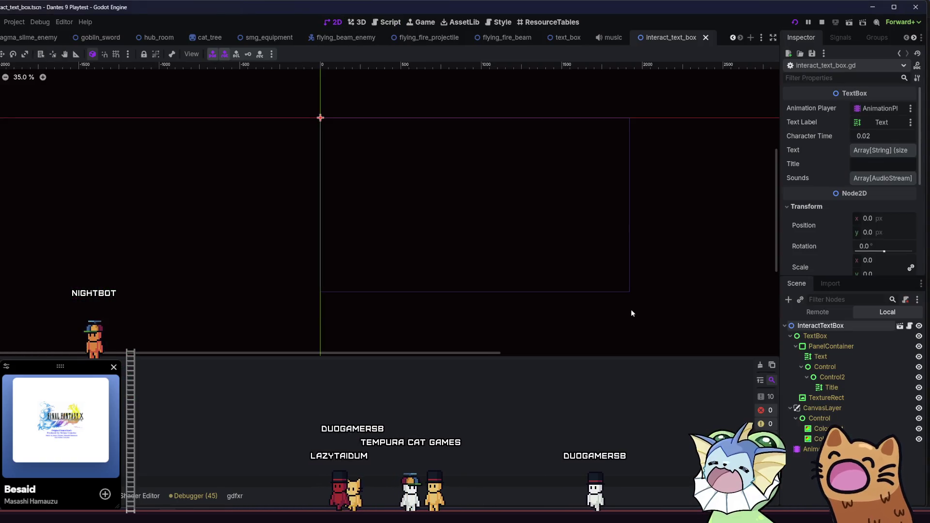
Preview the text box's 'open' animation from the AnimationPlayer node.
left_click(831, 346)
scroll(429, 211, "down", 2)
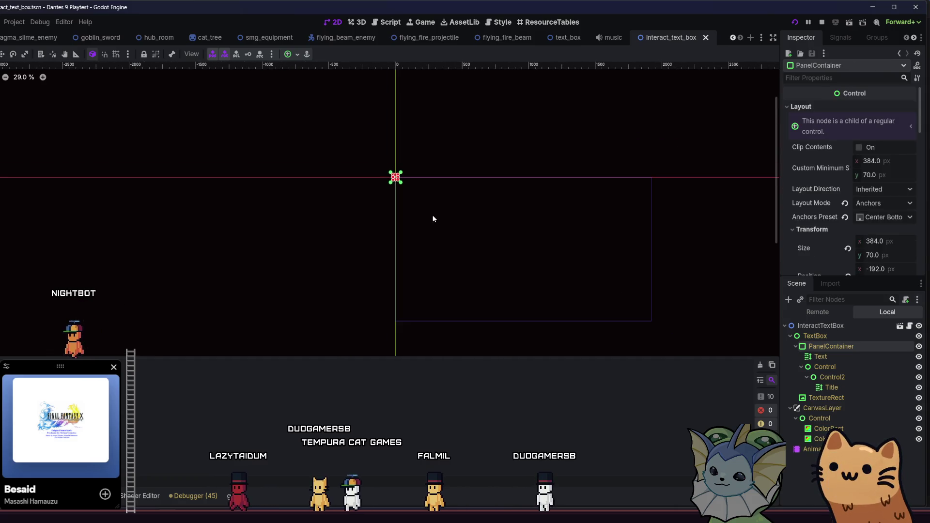
left_click(820, 356)
left_click(831, 387)
left_click(810, 449)
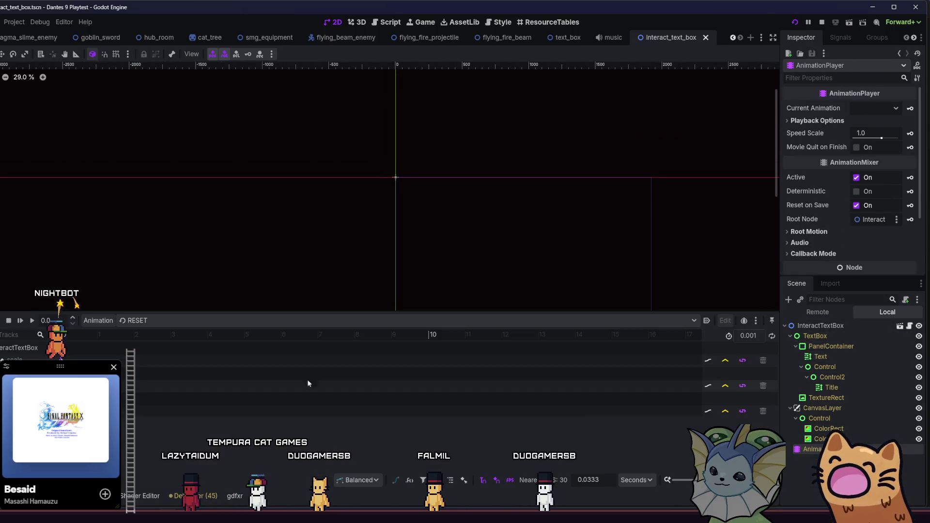
left_click(135, 320)
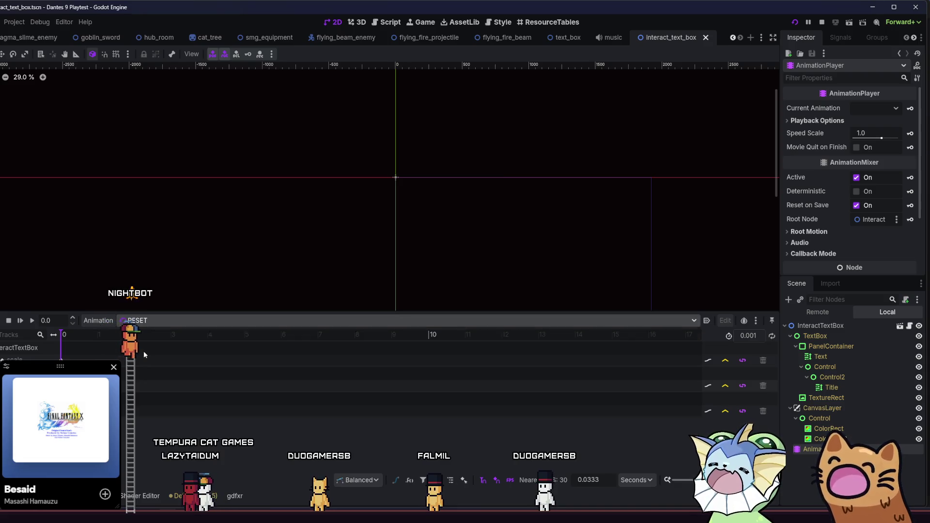
left_click(150, 353)
Browse PanelContainer's children and select the Title label node.
scroll(377, 218, "up", 1)
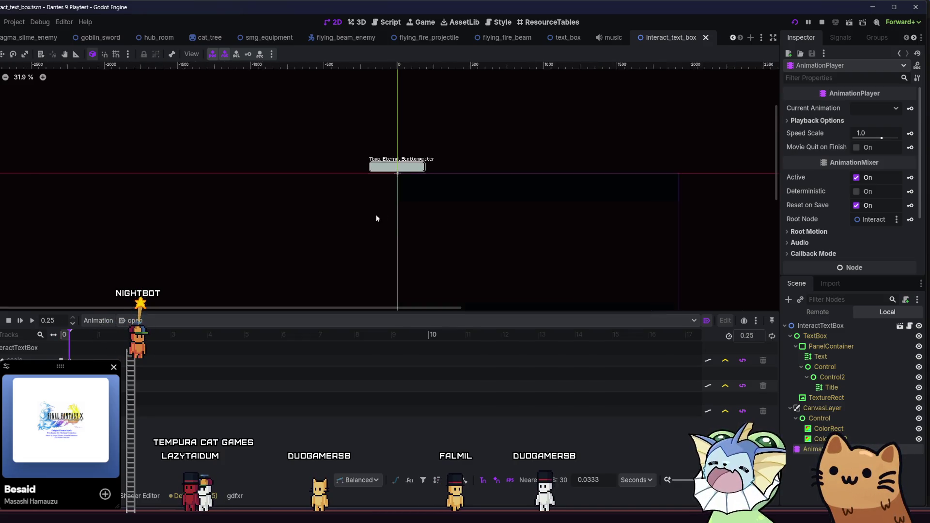
scroll(376, 218, "up", 4)
left_click(847, 366)
scroll(468, 109, "up", 8)
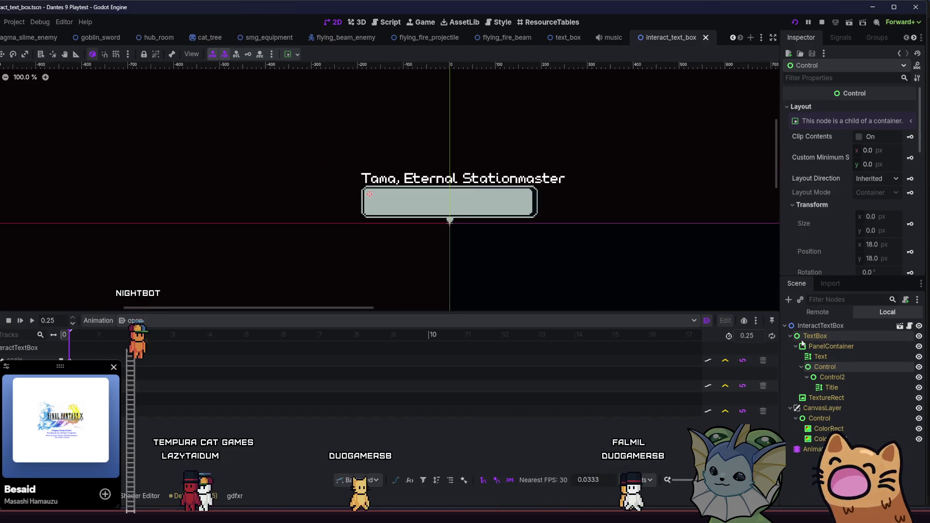
left_click(824, 347)
left_click(820, 356)
left_click(822, 369)
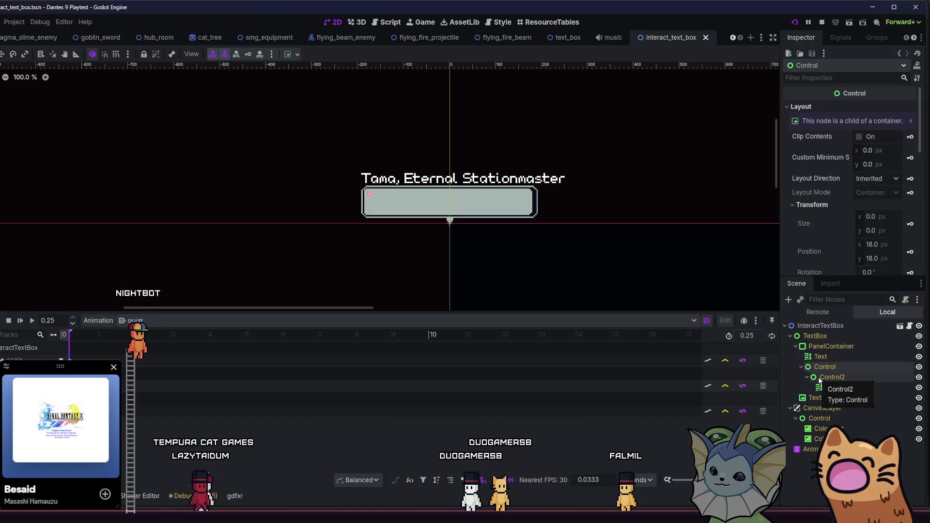
left_click(820, 377)
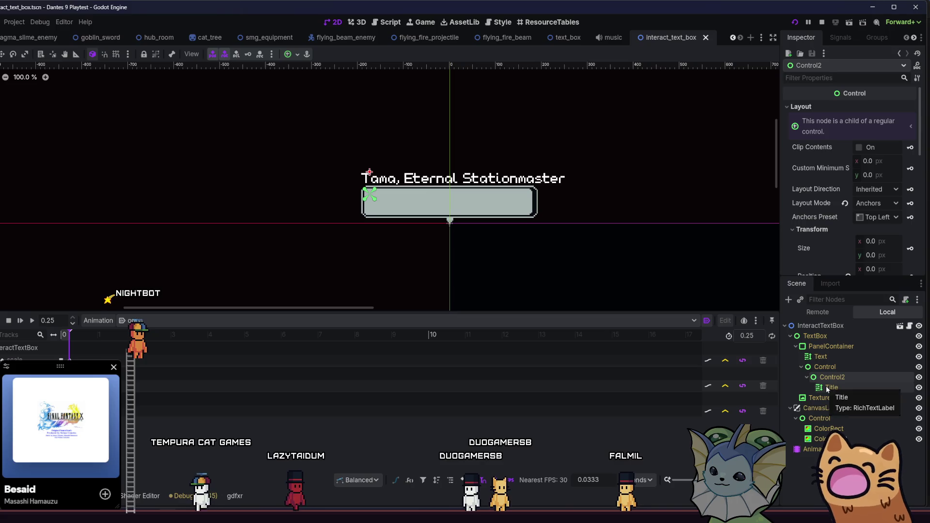
left_click(829, 387)
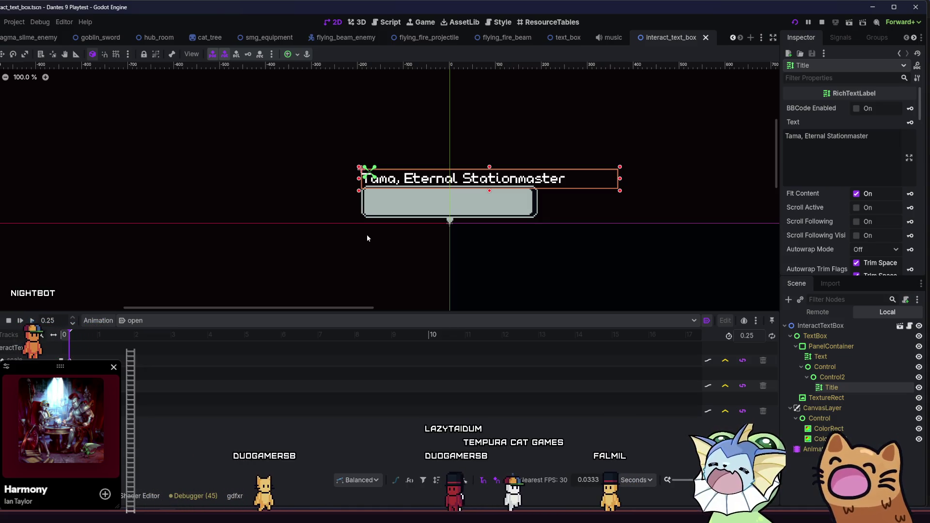
Narrow the Title label to fit its text and set Autowrap Mode to Word.
left_click_drag(620, 179, 544, 179)
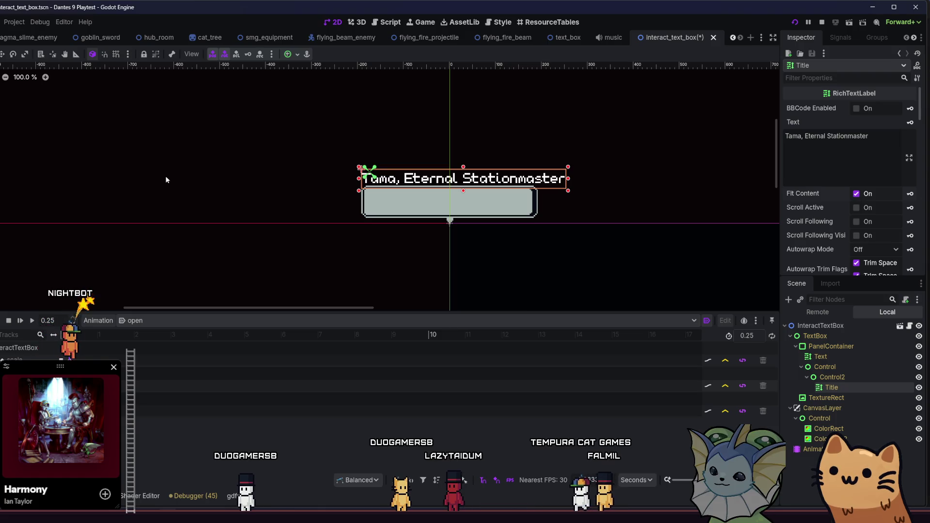
scroll(853, 204, "down", 2)
left_click(872, 203)
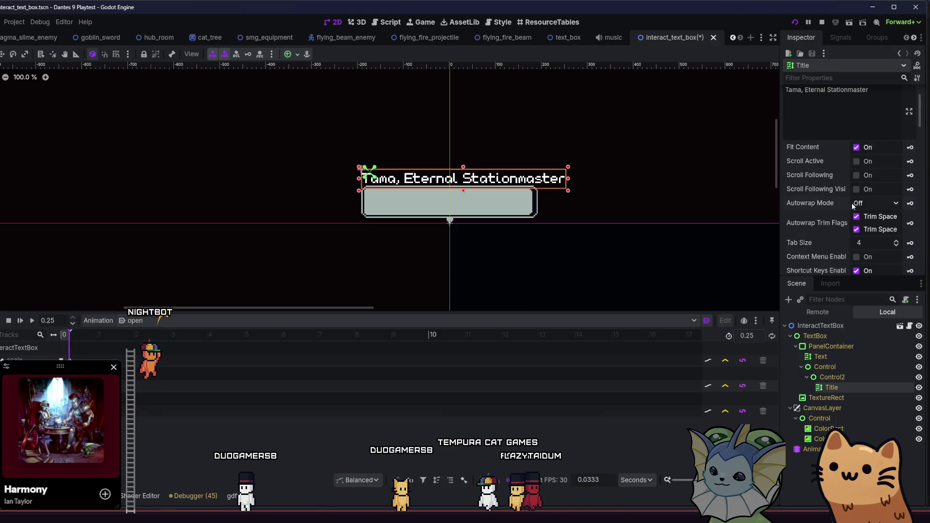
left_click(869, 236)
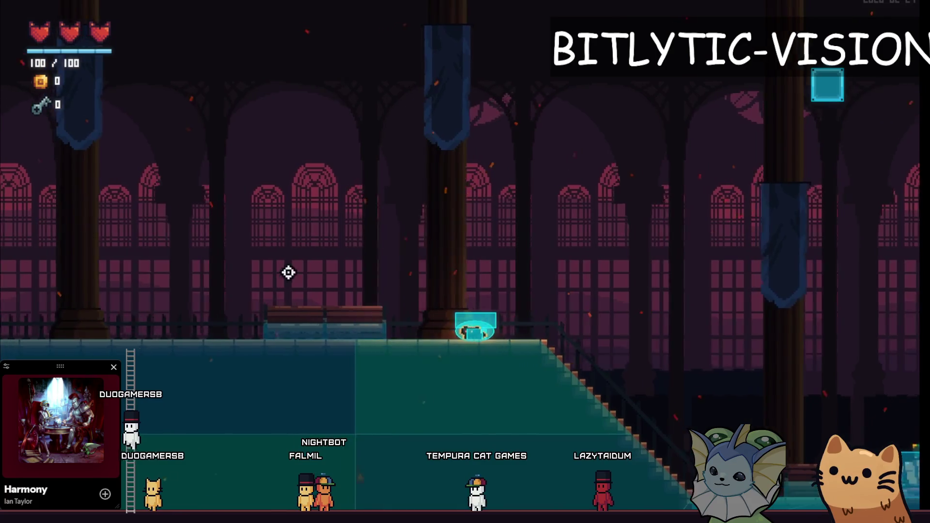
Walk the player left and right across the hall's platforms and stairs, then stop the game.
key("a")
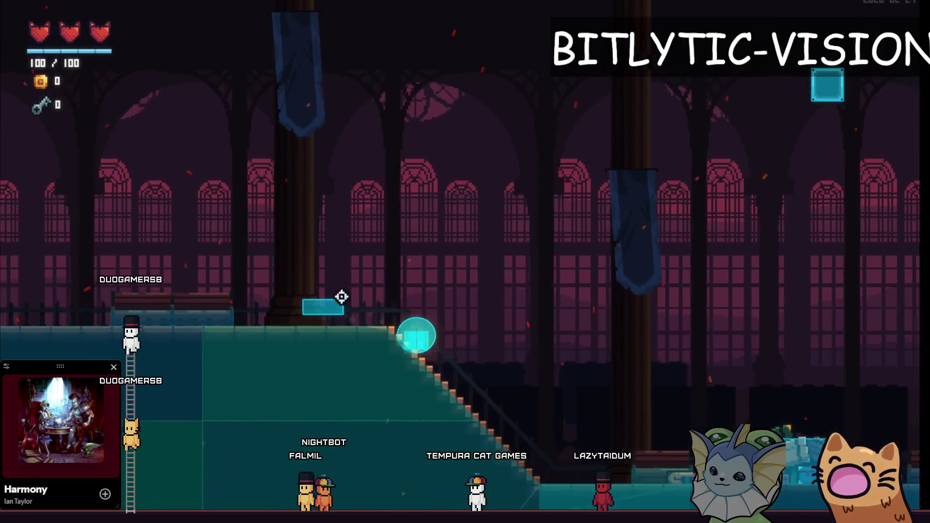
key("a")
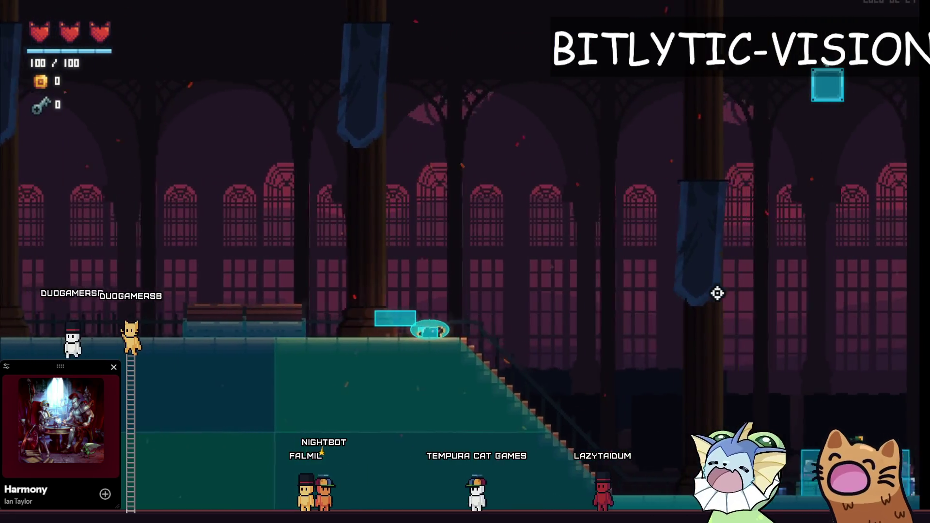
key("d")
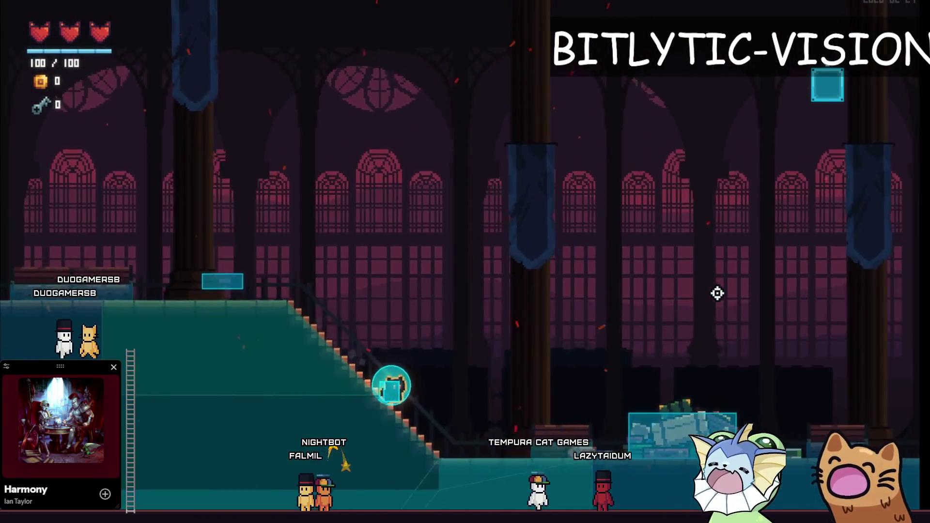
key("a")
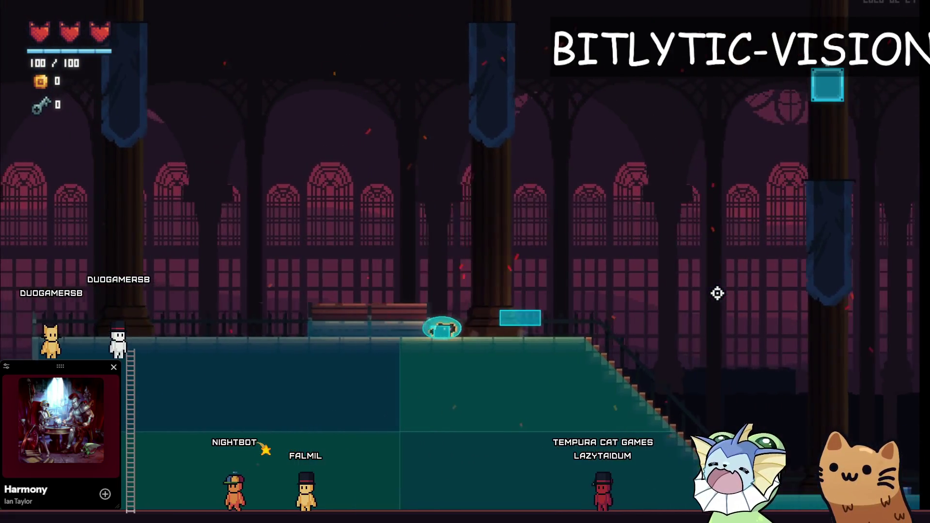
key("d")
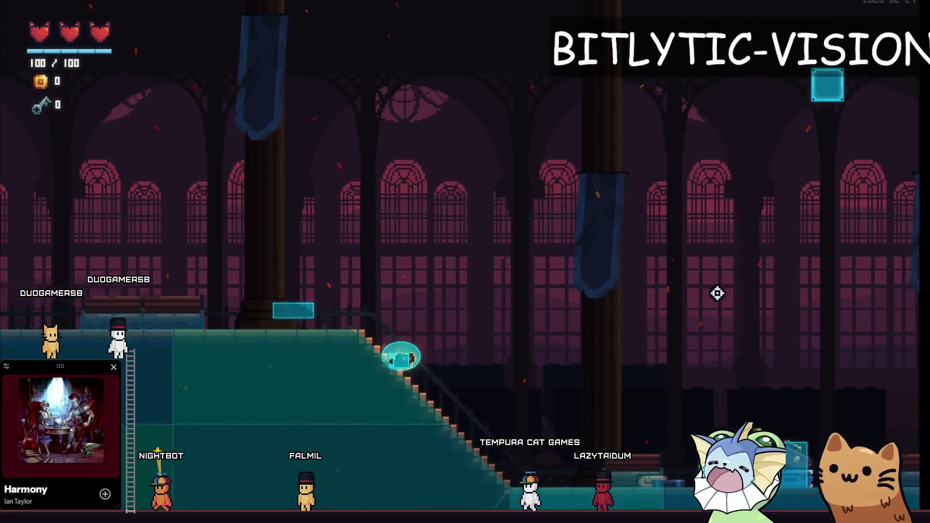
key("d")
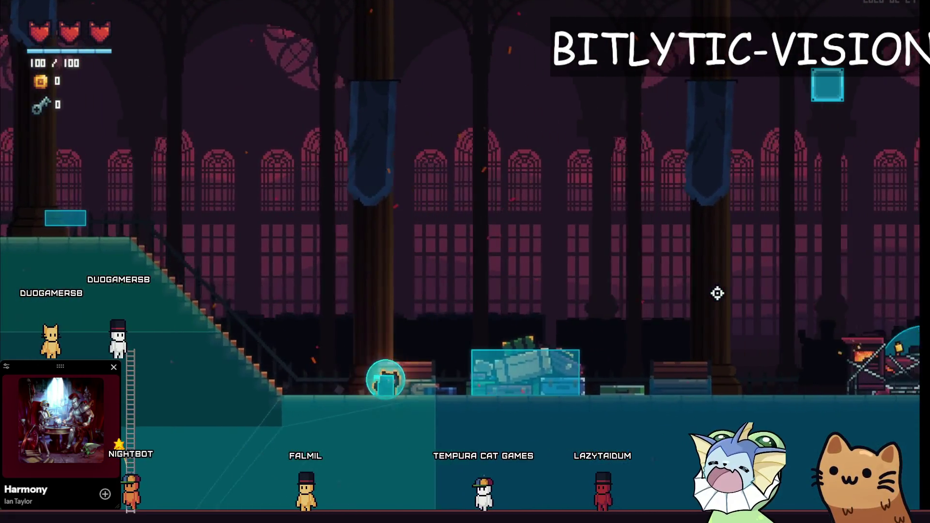
key("a")
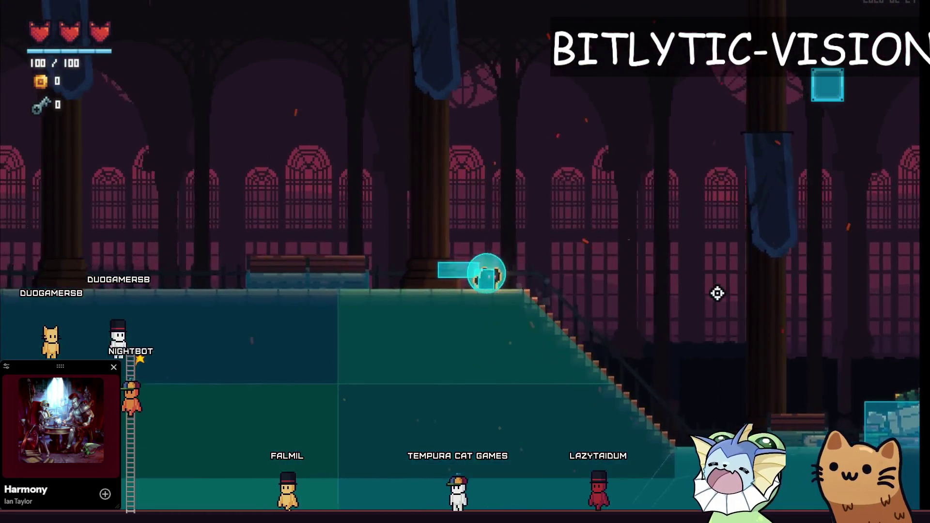
key("a")
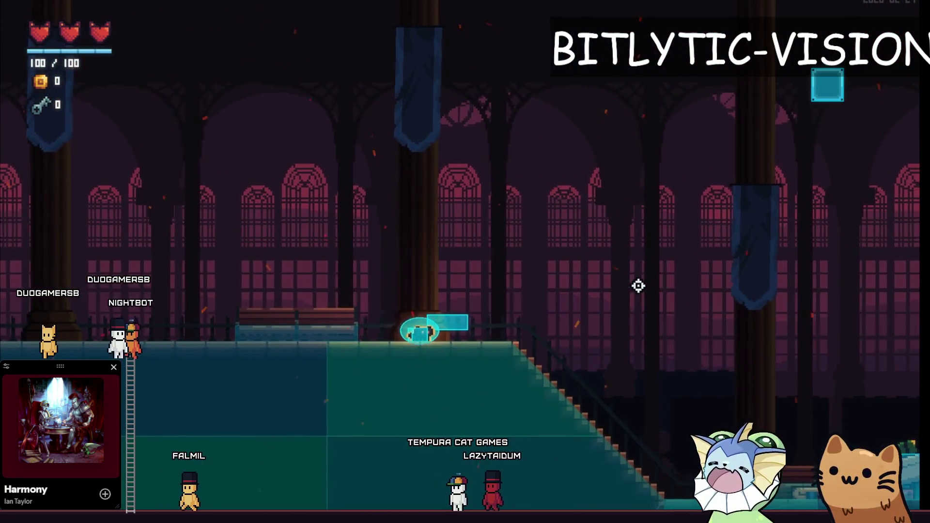
key("d")
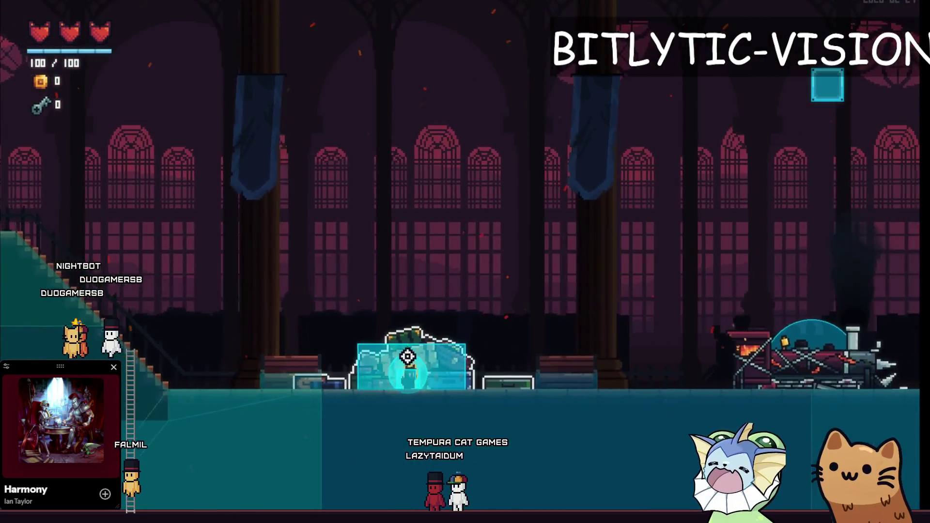
key("a")
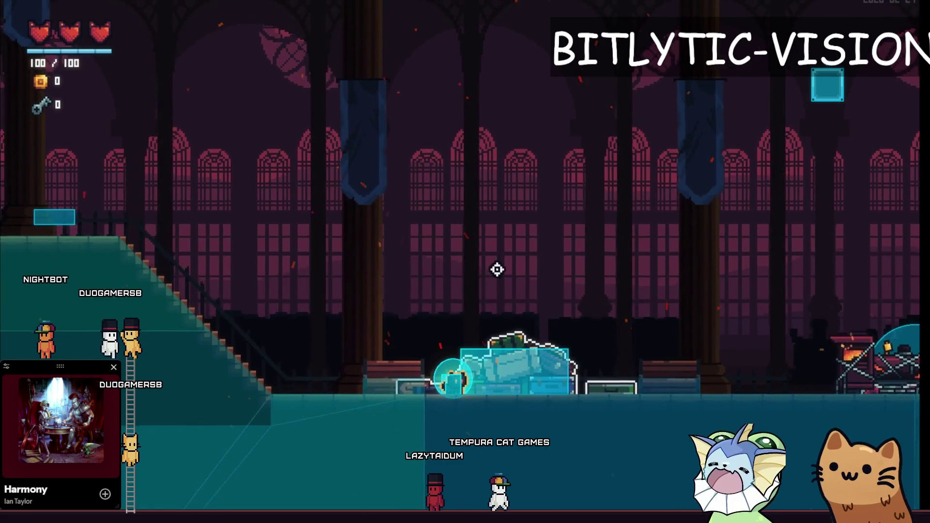
key("a")
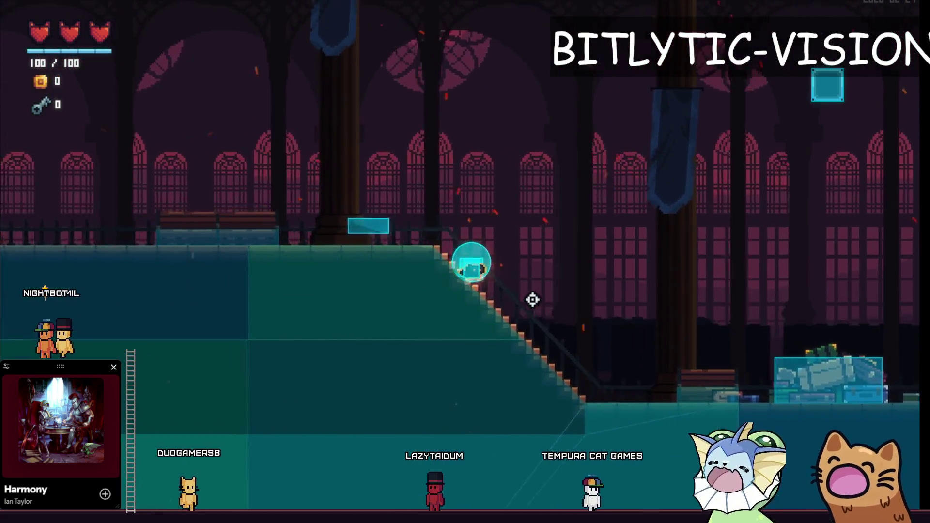
key("a")
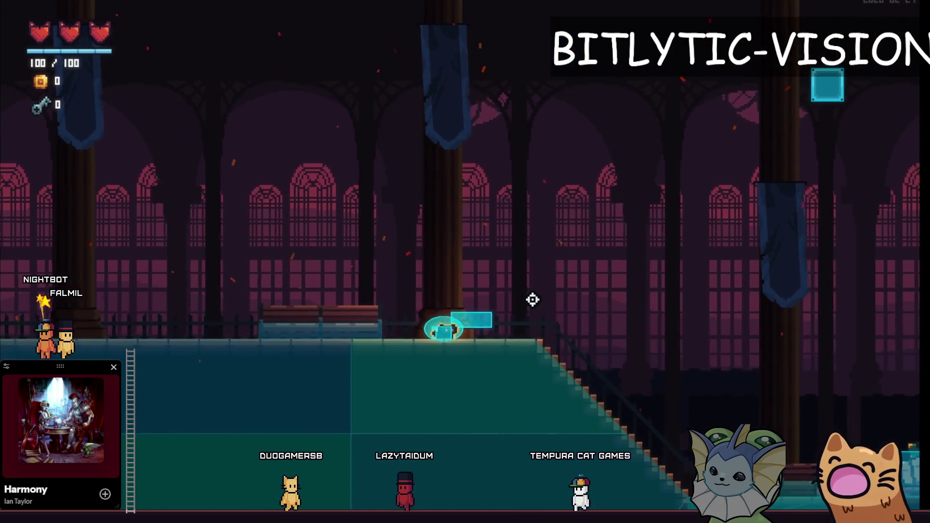
key("d")
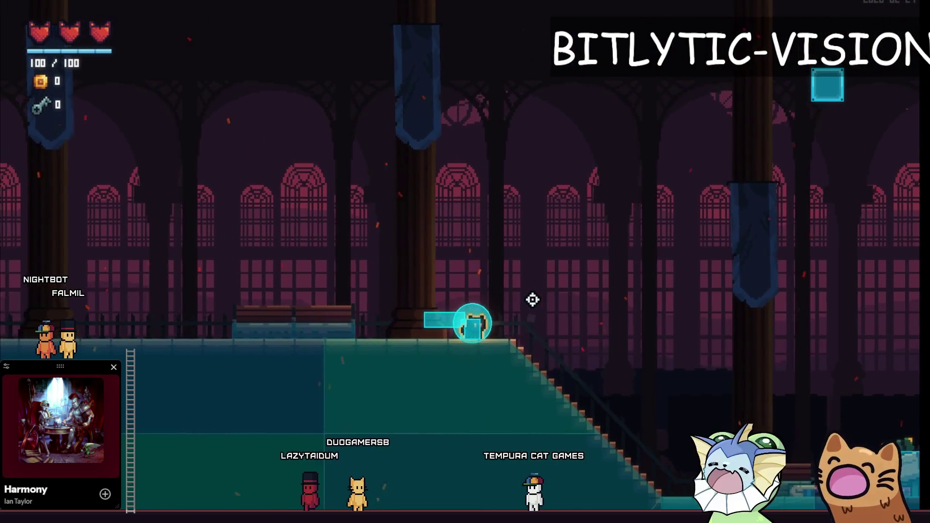
key("F8")
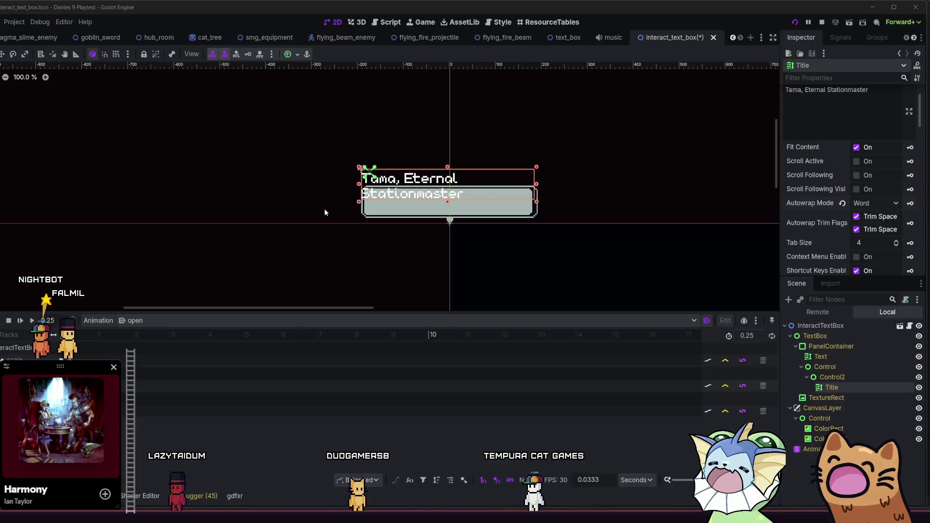
Set the Title label's Autowrap Mode back to Off.
left_click(842, 202)
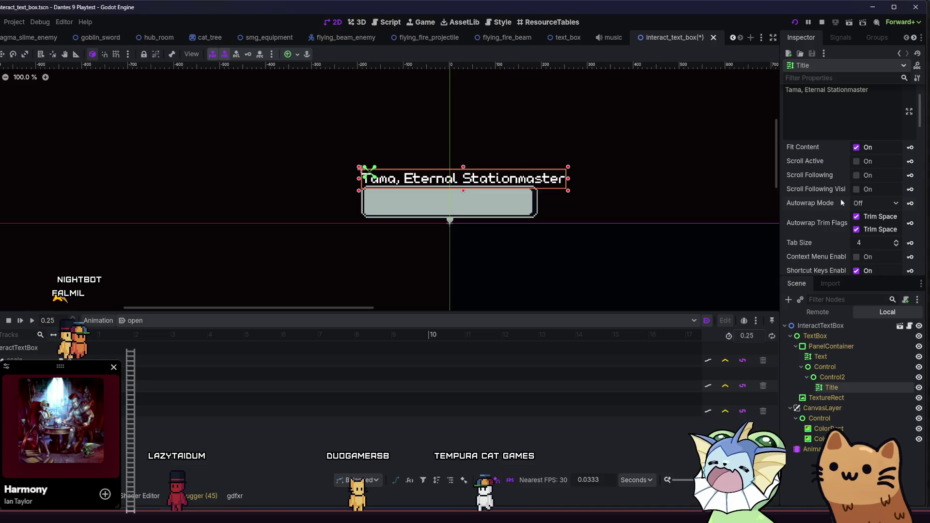
scroll(526, 178, "right", 1)
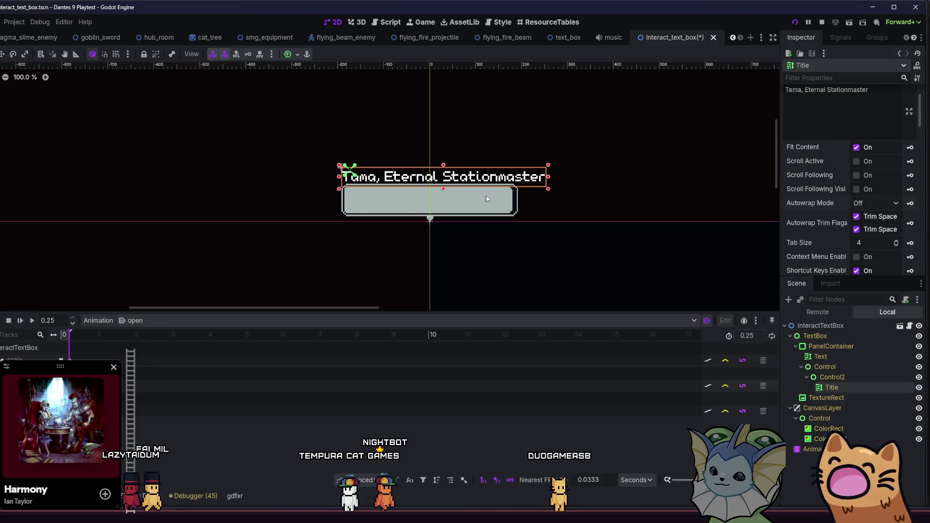
scroll(338, 210, "right", 3)
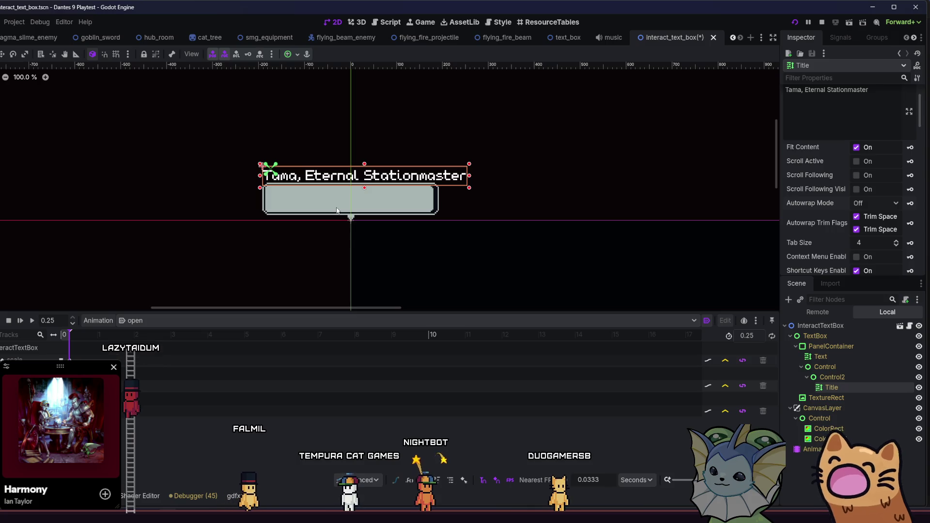
scroll(336, 210, "up", 2)
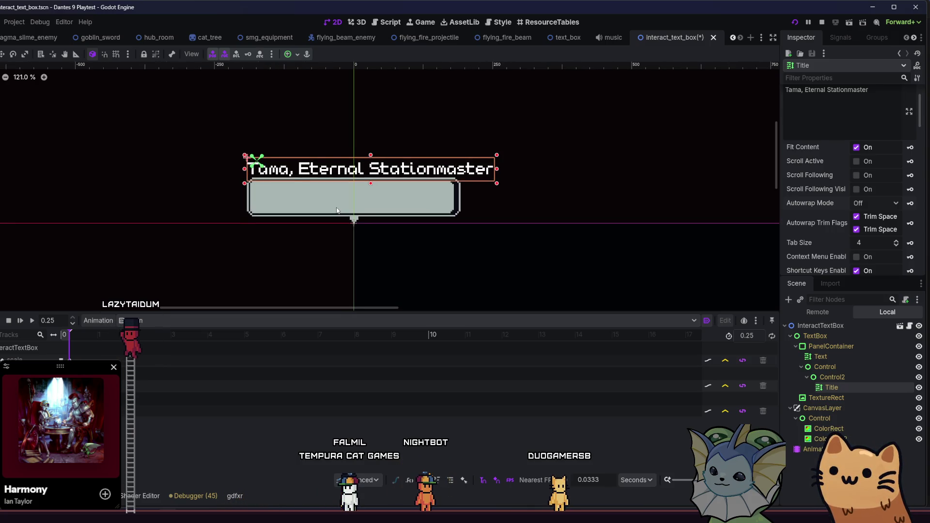
scroll(336, 210, "up", 2)
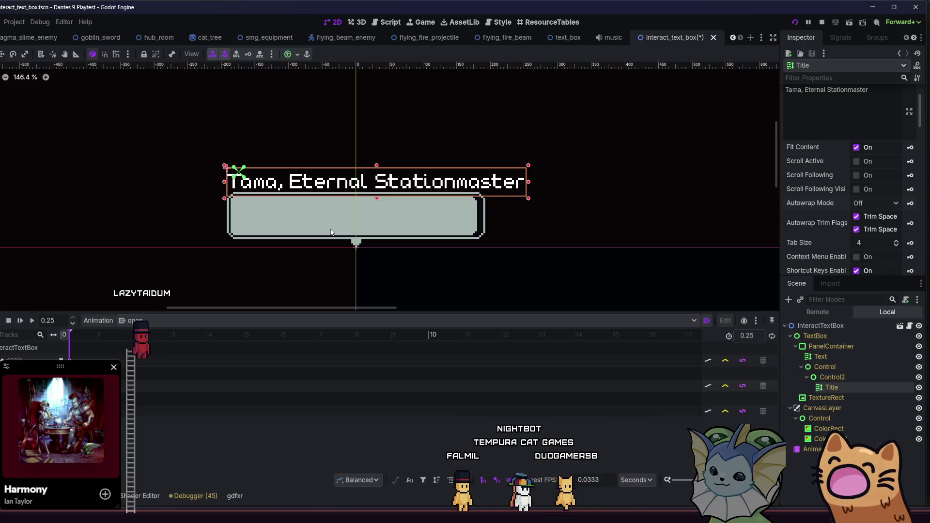
left_click(177, 193)
left_click(288, 192)
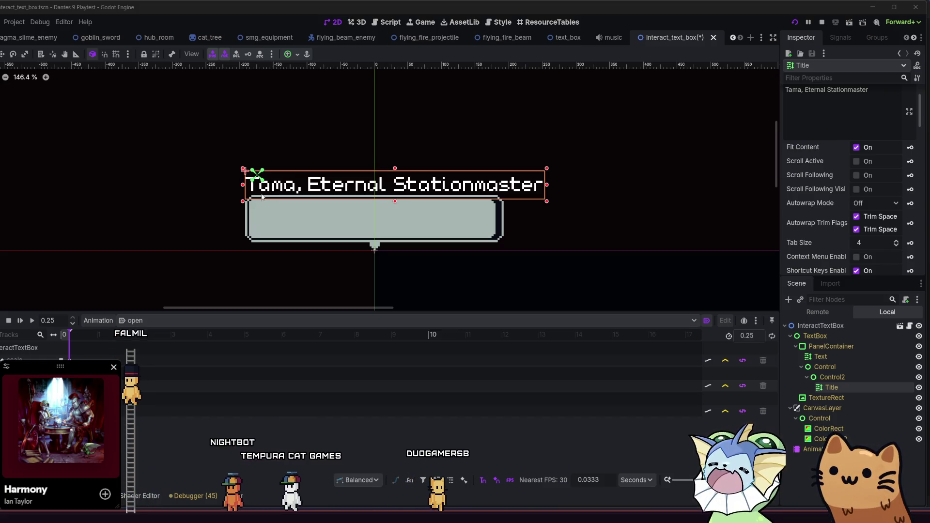
Save the interact_text_box scene with Ctrl+S after reviewing the layout.
scroll(257, 193, "down", 2)
scroll(248, 175, "left", 1)
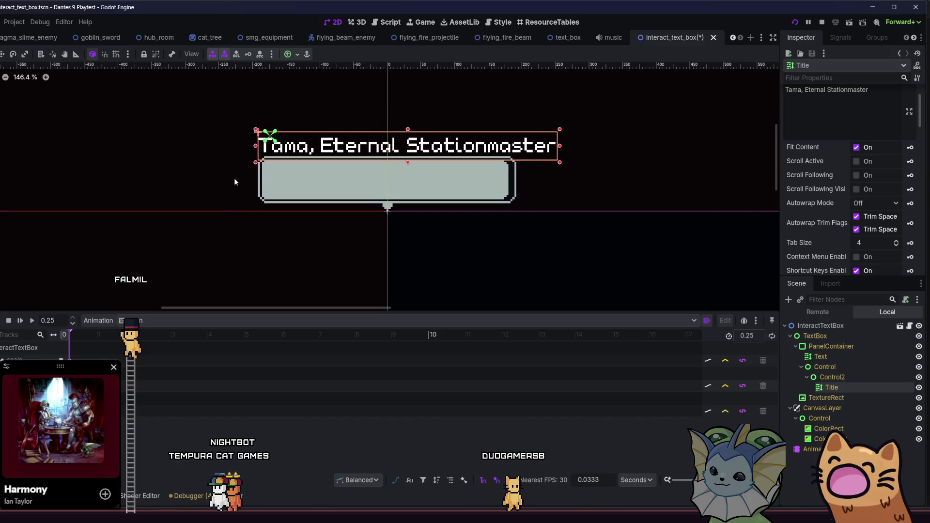
scroll(187, 185, "up", 1, "ctrl")
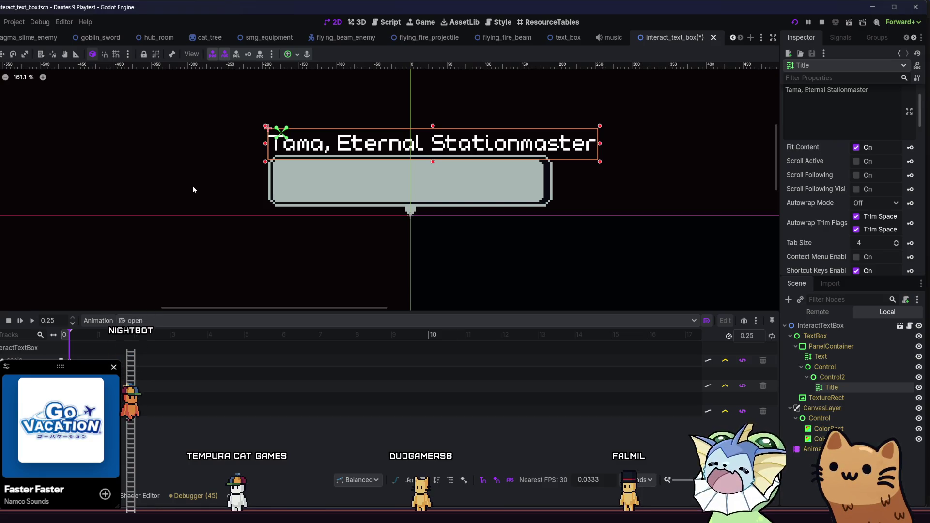
scroll(194, 160, "down", 1)
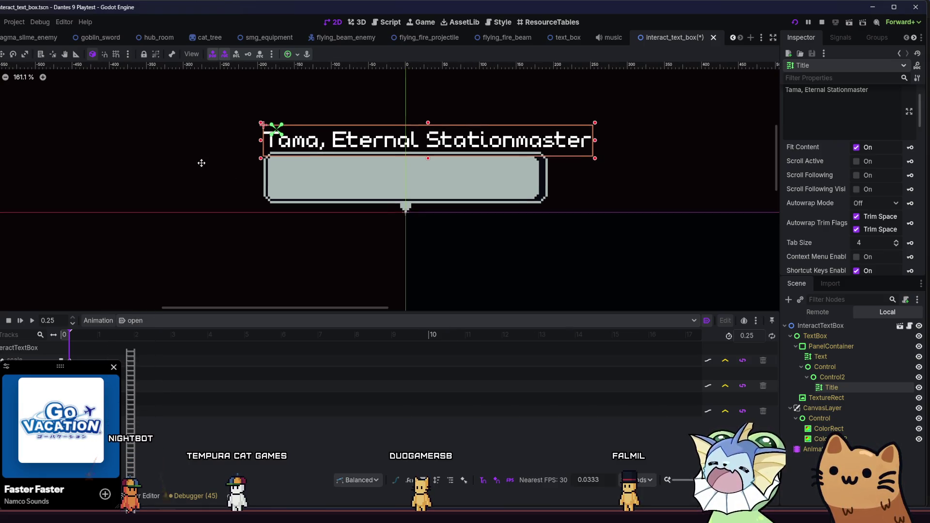
key("ctrl+s")
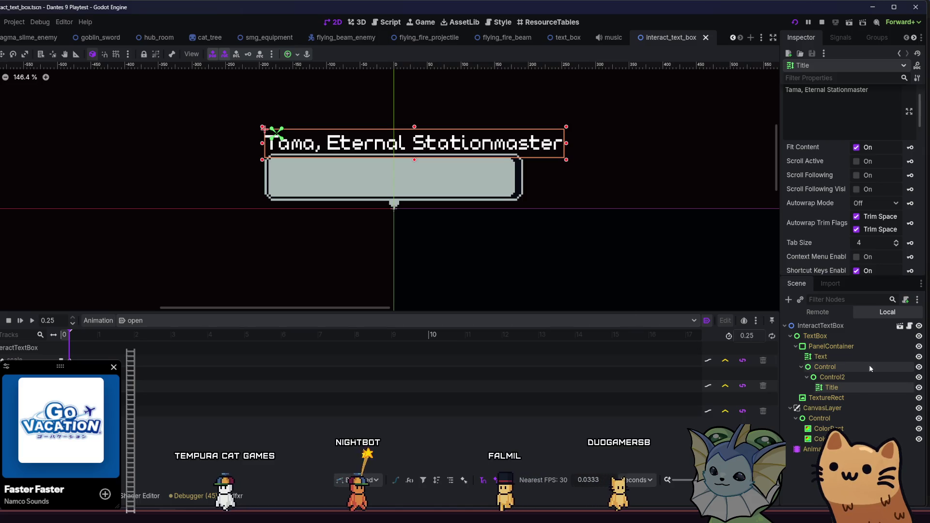
Try adding a VBoxContainer in the inherited scene, then undo it after the warning.
left_click(861, 345)
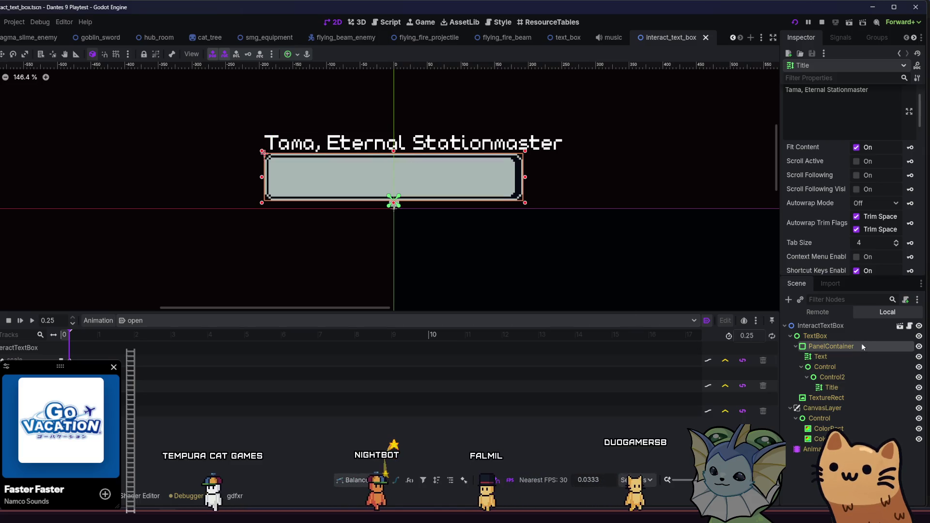
left_click(789, 299)
type("vb")
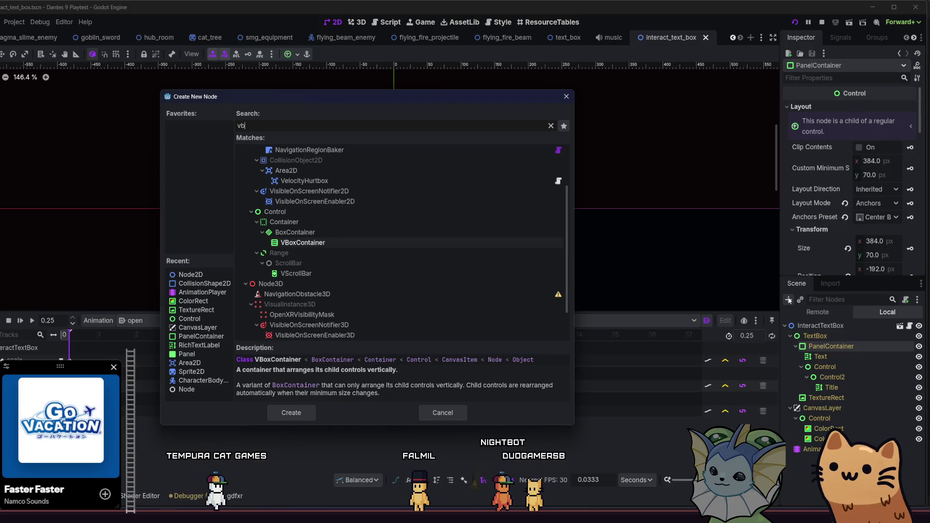
double_click(357, 243)
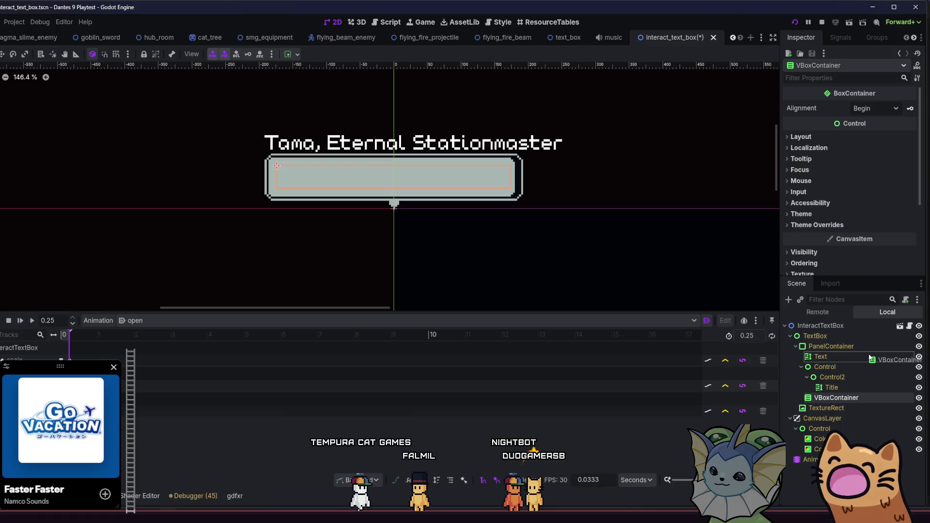
left_click(857, 369)
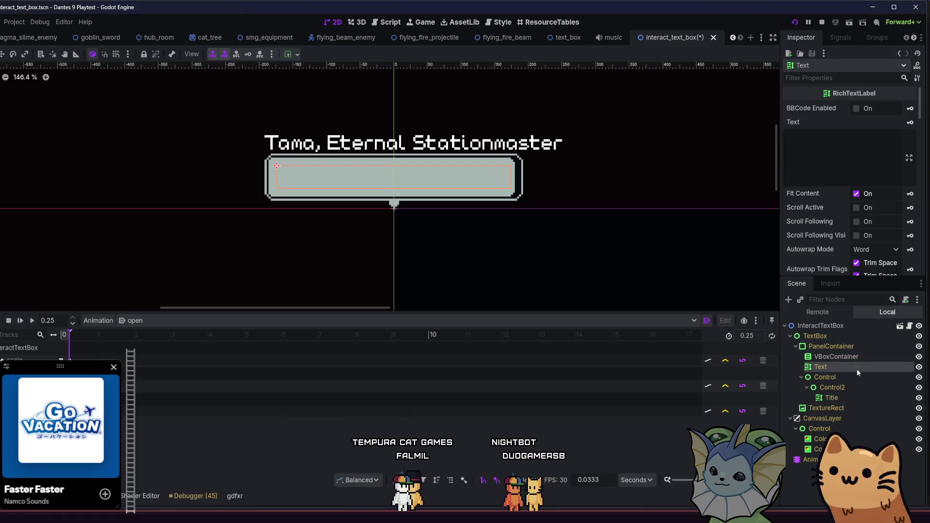
left_click_drag(869, 359, 867, 361)
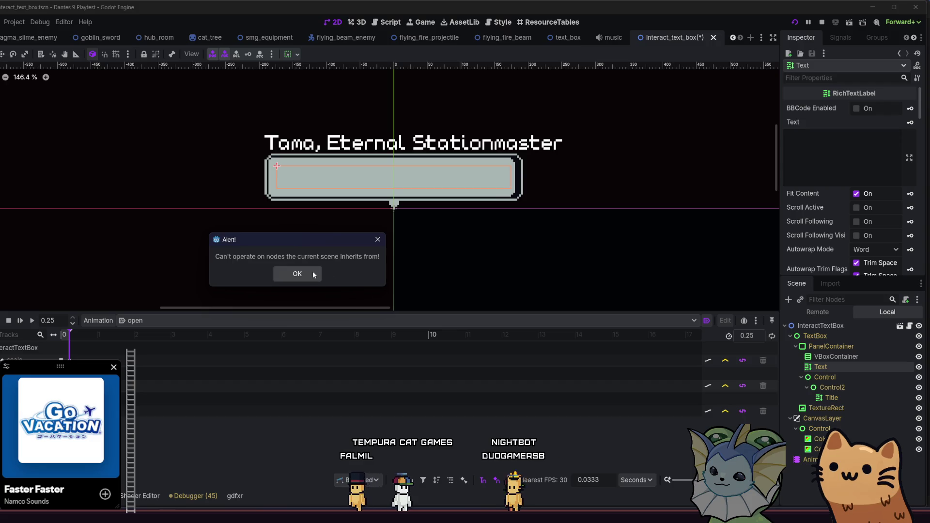
left_click(378, 239)
key("ctrl+z")
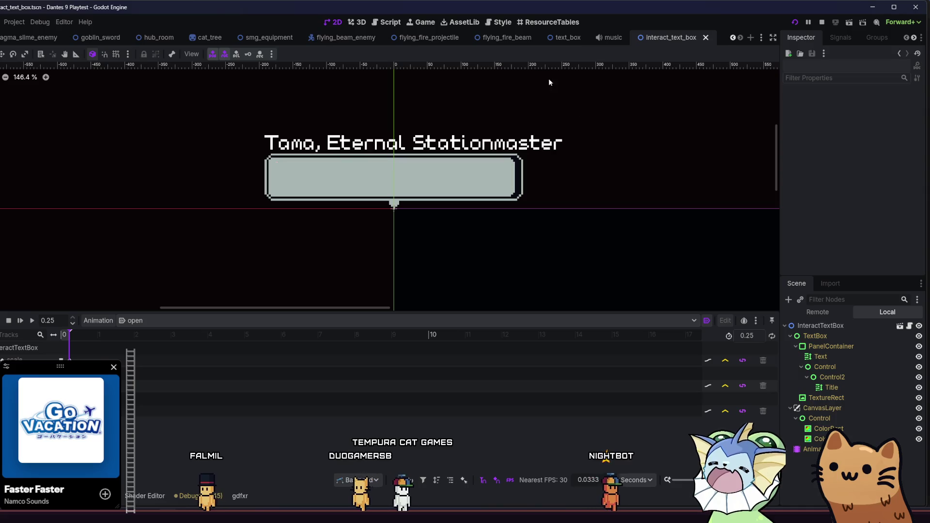
In the text_box scene, add a VBoxContainer under PanelContainer.
left_click(565, 33)
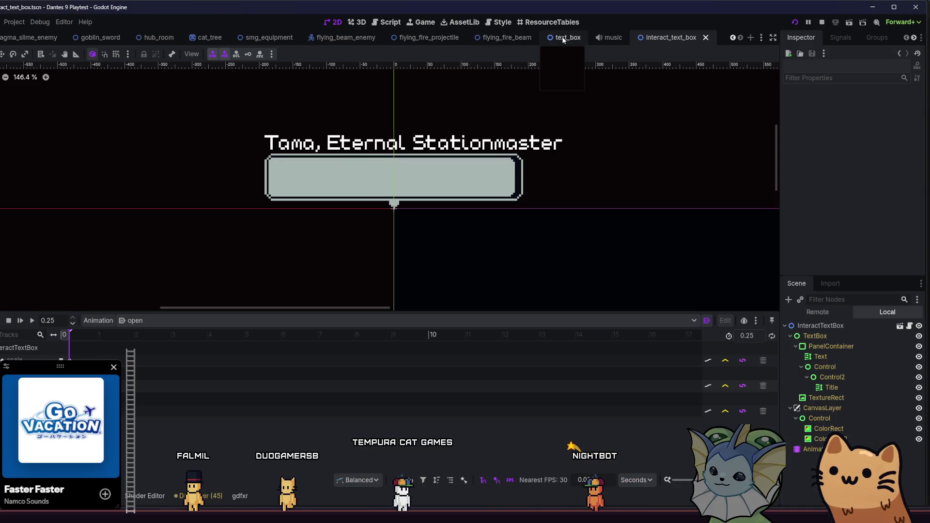
left_click(844, 389)
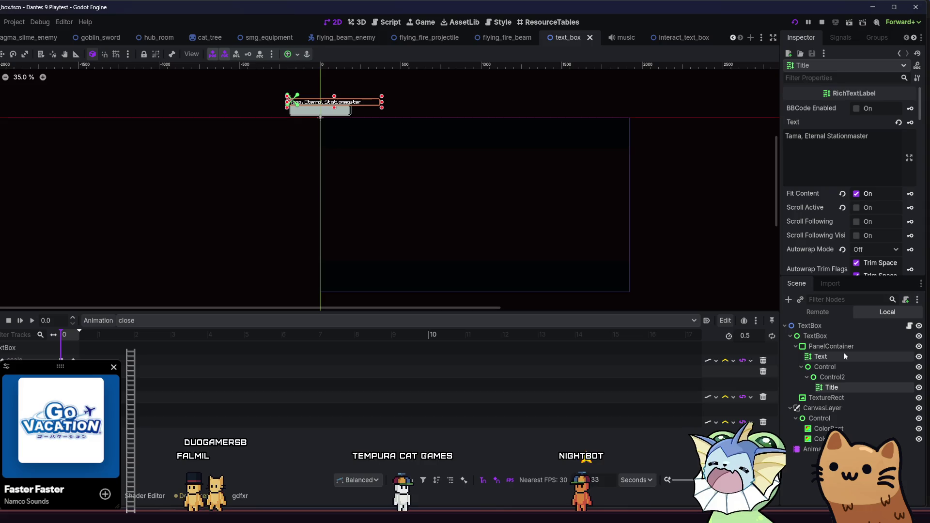
left_click(844, 356)
scroll(532, 223, "up", 5)
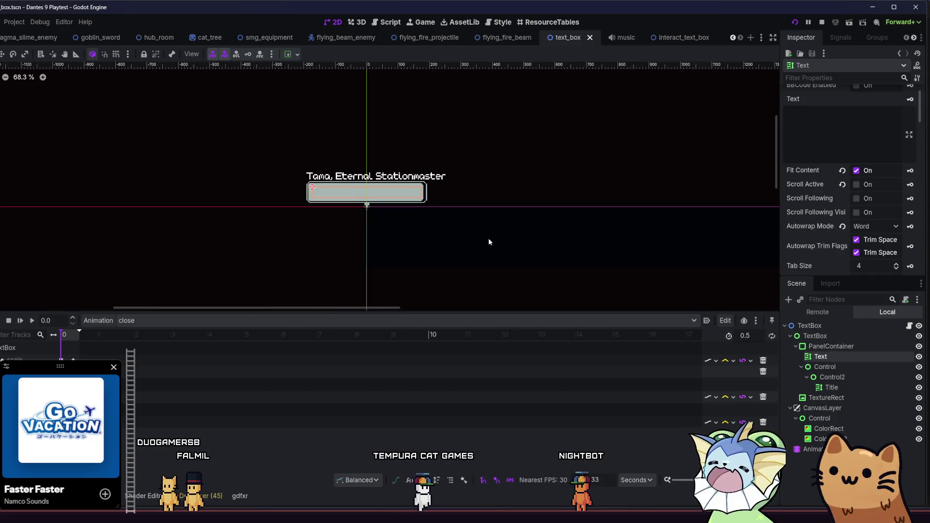
left_click(831, 345)
left_click(788, 299)
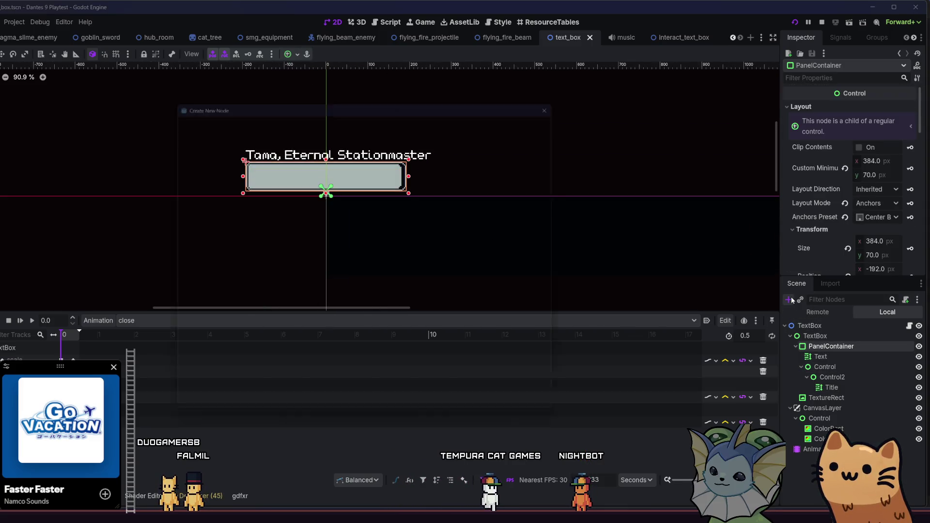
type("vbo")
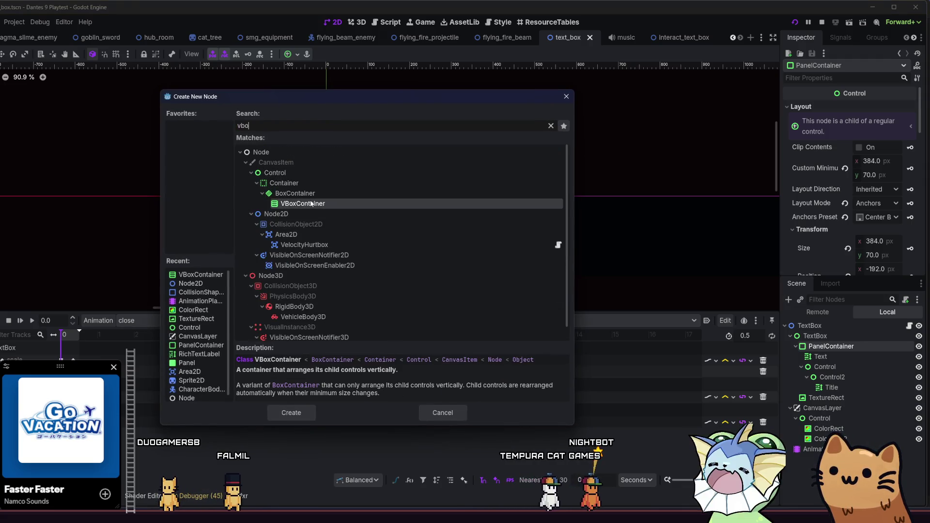
key("Escape")
Place the VBoxContainer above Text and move Title into it above Text.
mouse_move(860, 400)
left_mouse_down()
mouse_move(842, 364)
mouse_move(849, 355)
left_mouse_up()
left_click(841, 367)
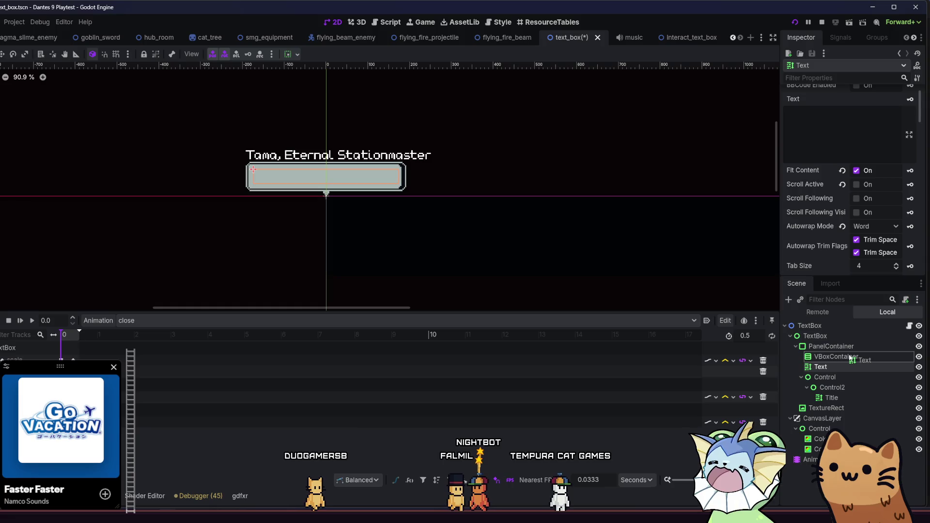
left_click(836, 398)
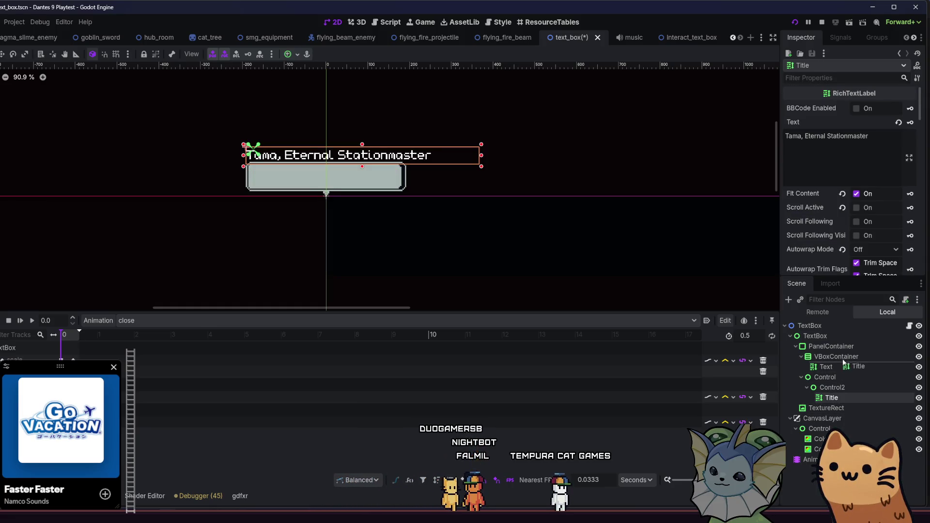
left_click_drag(844, 361, 853, 367)
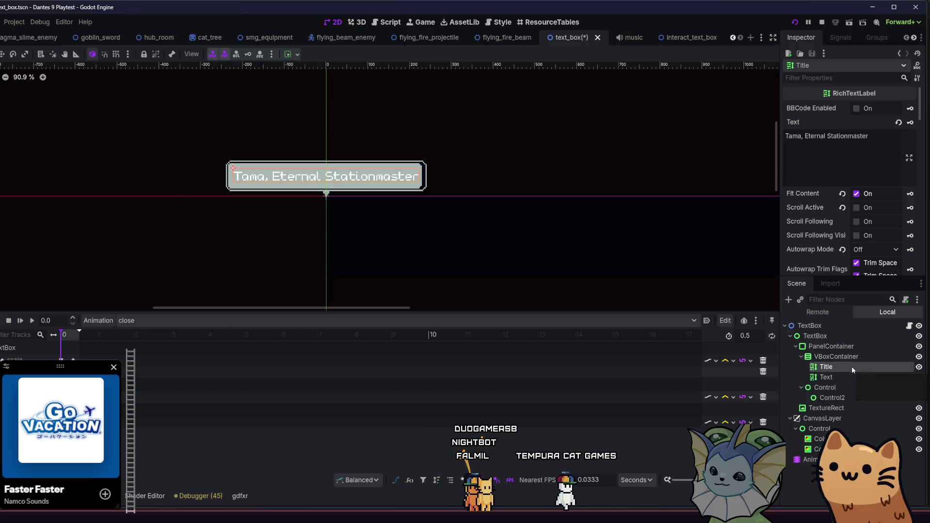
left_click(788, 300)
Add an HSeparator node and position it between Title and Text.
type("de")
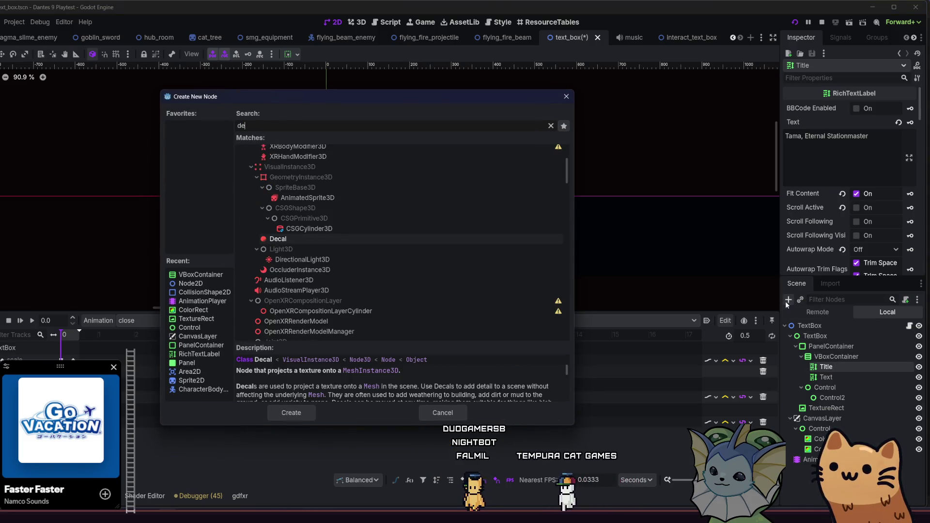
type("c")
key("BackSpace")
key("BackSpace")
key("BackSpace")
type("sep")
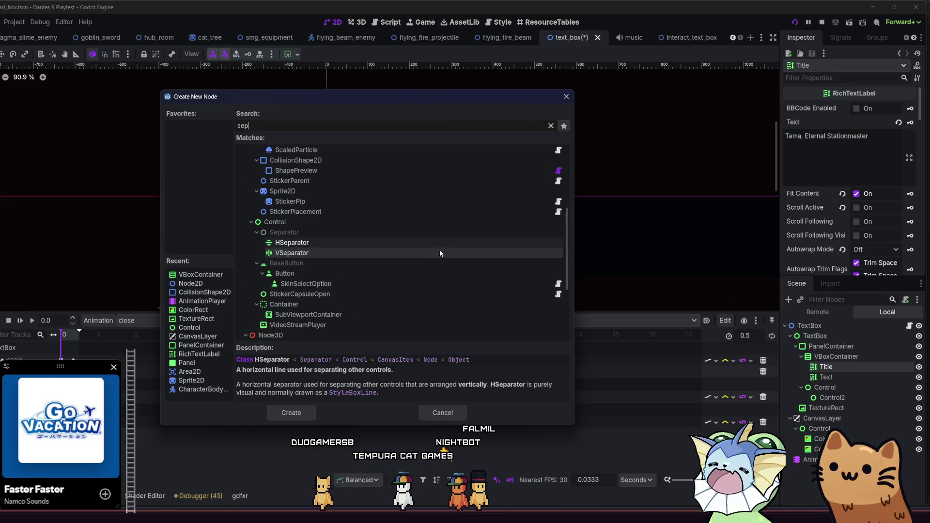
double_click(450, 243)
scroll(222, 170, "up", 4)
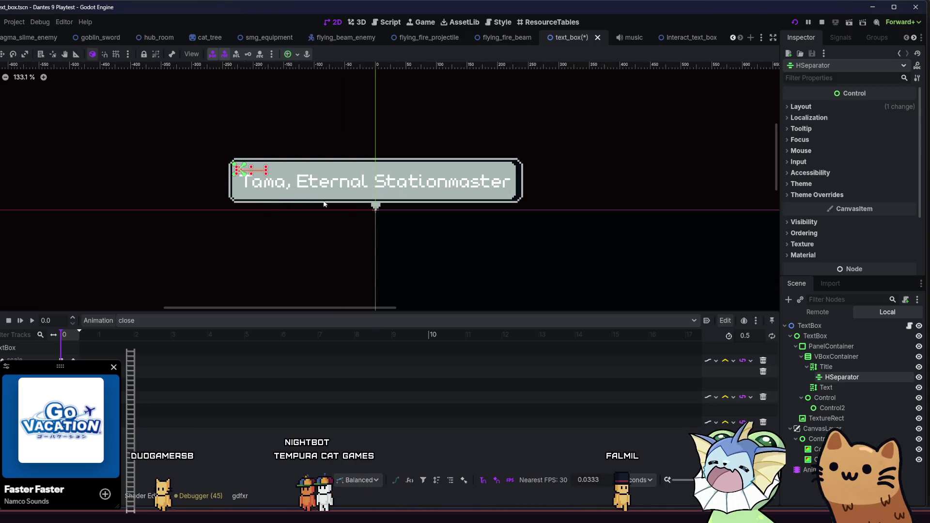
mouse_move(840, 377)
left_mouse_down()
mouse_move(840, 363)
mouse_move(832, 381)
left_mouse_up()
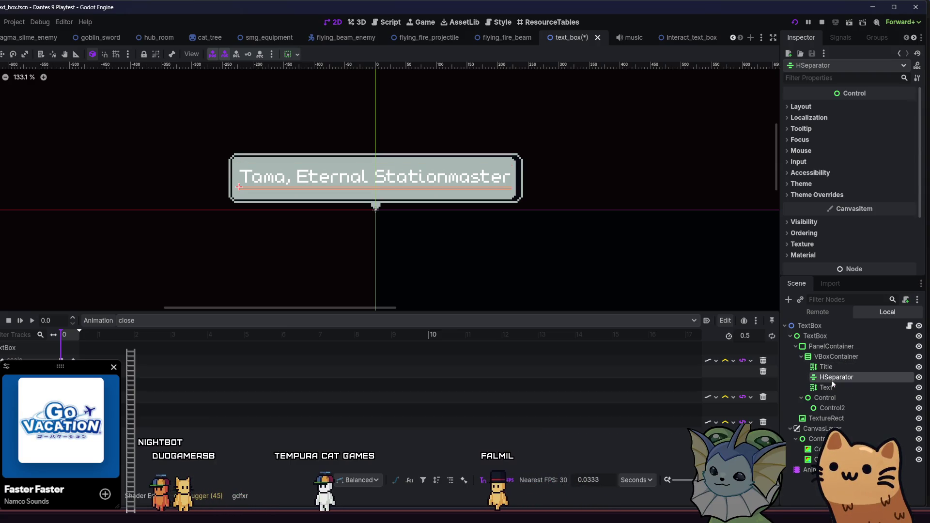
Expand the HSeparator's Theme Overrides down to its Separator style.
scroll(347, 186, "up", 4)
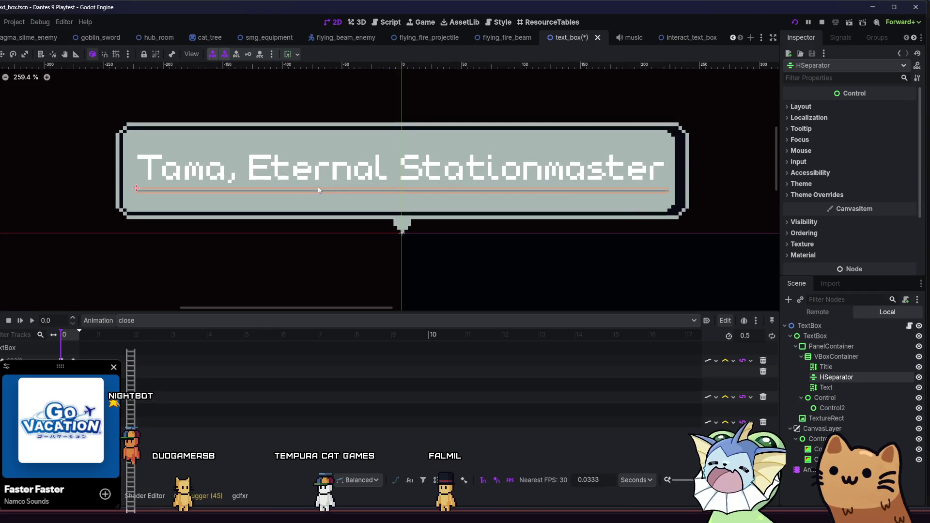
left_click(826, 194)
left_click(827, 195)
left_click(827, 183)
left_click(827, 184)
left_click(827, 196)
left_click(829, 196)
left_click(829, 196)
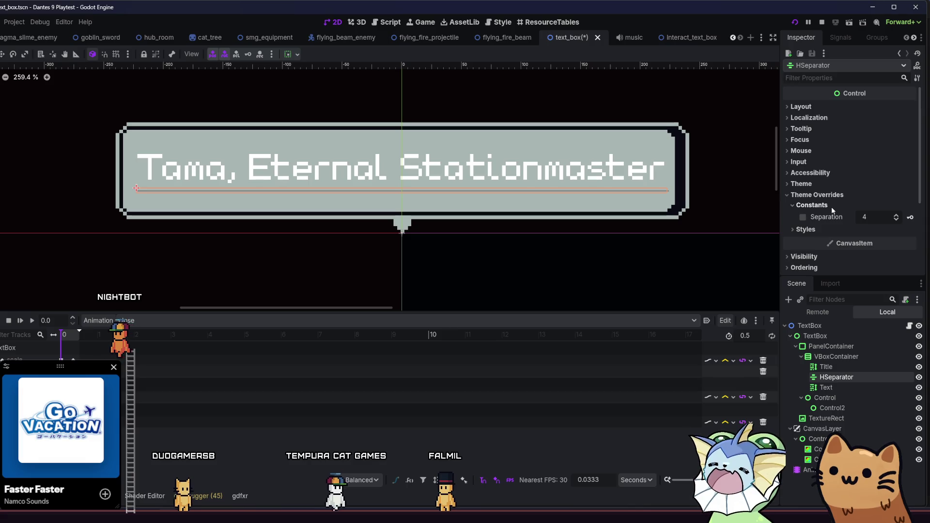
left_click(805, 229)
left_click(866, 241)
scroll(863, 202, "down", 3)
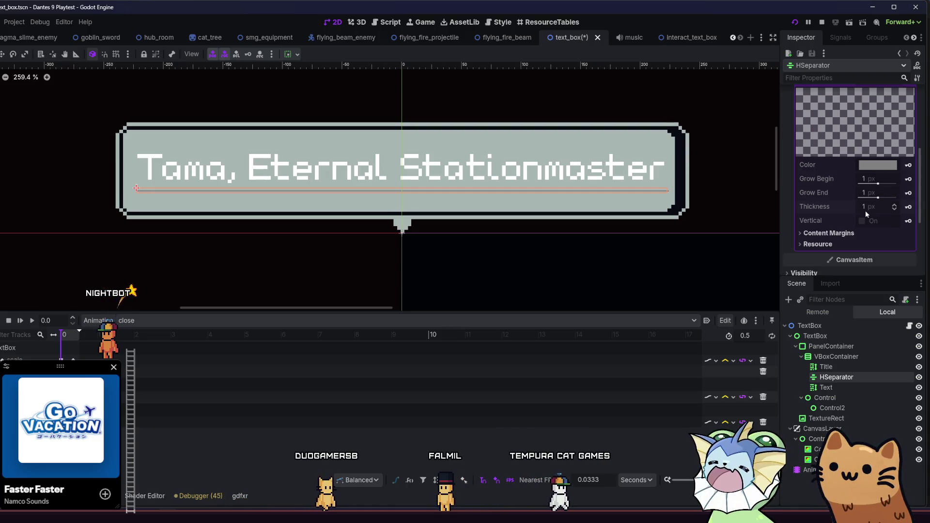
scroll(865, 210, "up", 2)
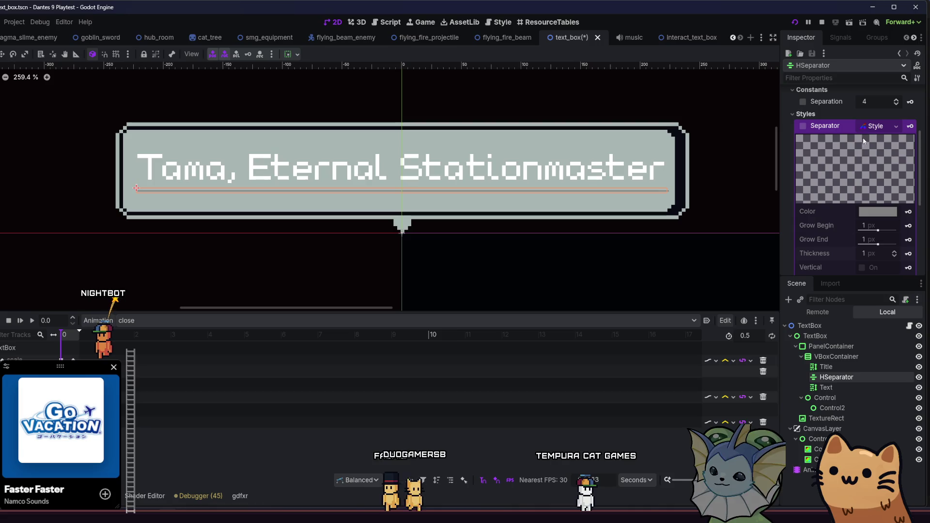
left_click(802, 125)
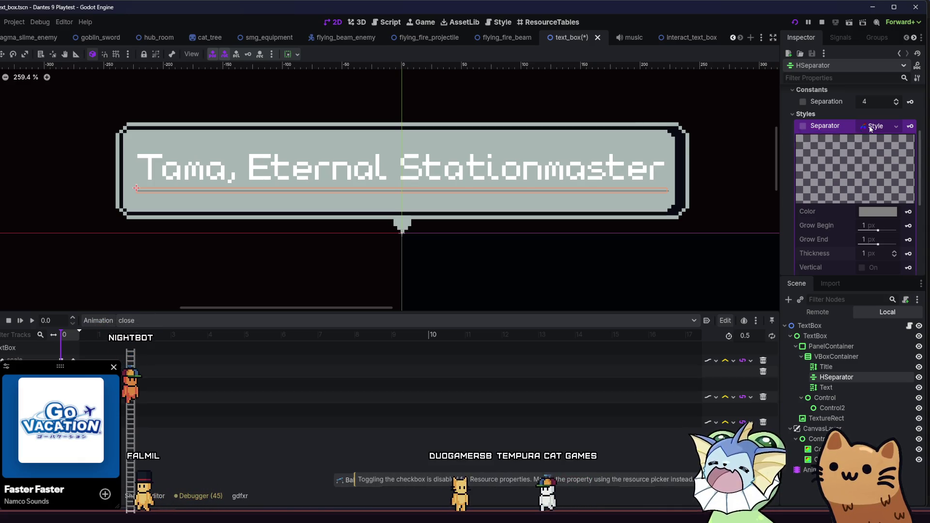
right_click(870, 128)
scroll(834, 124, "up", 3)
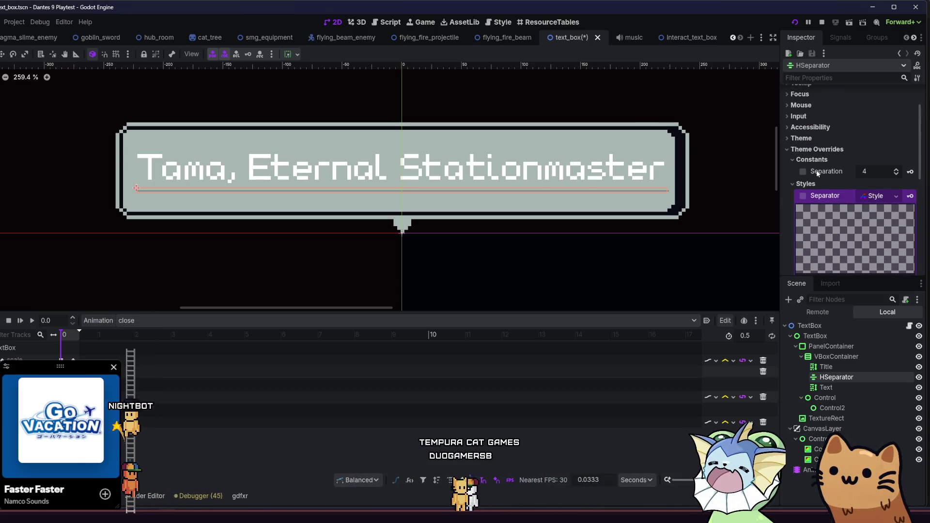
Assign a new StyleBoxFlat to the separator style and inspect its border width.
left_click(866, 196)
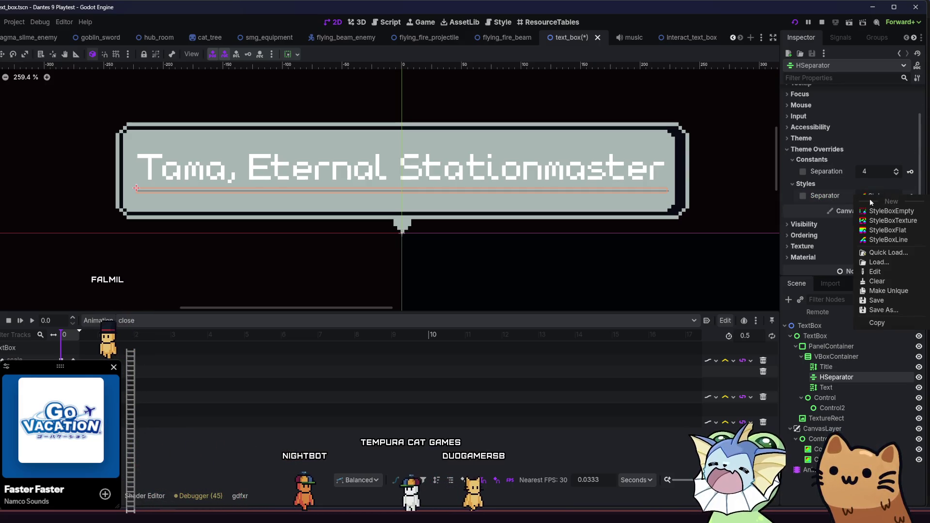
left_click(872, 212)
left_click(873, 200)
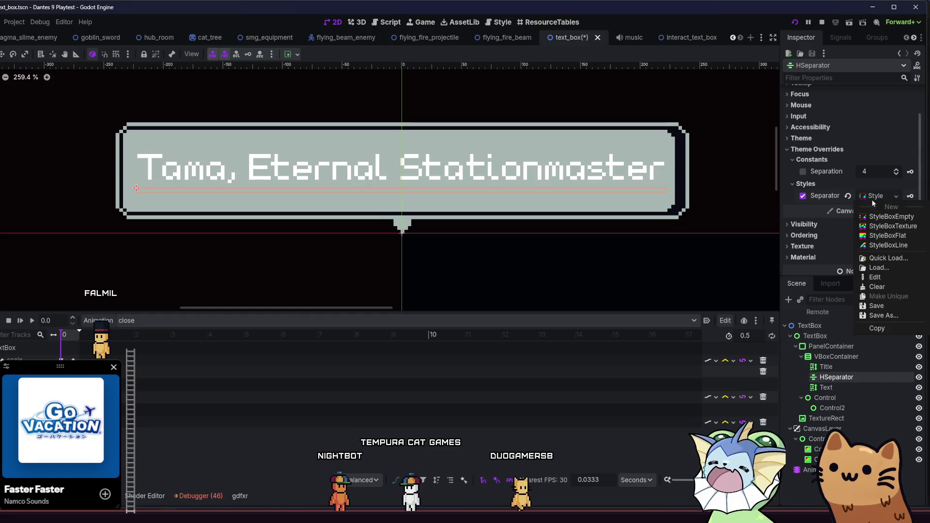
left_click(874, 235)
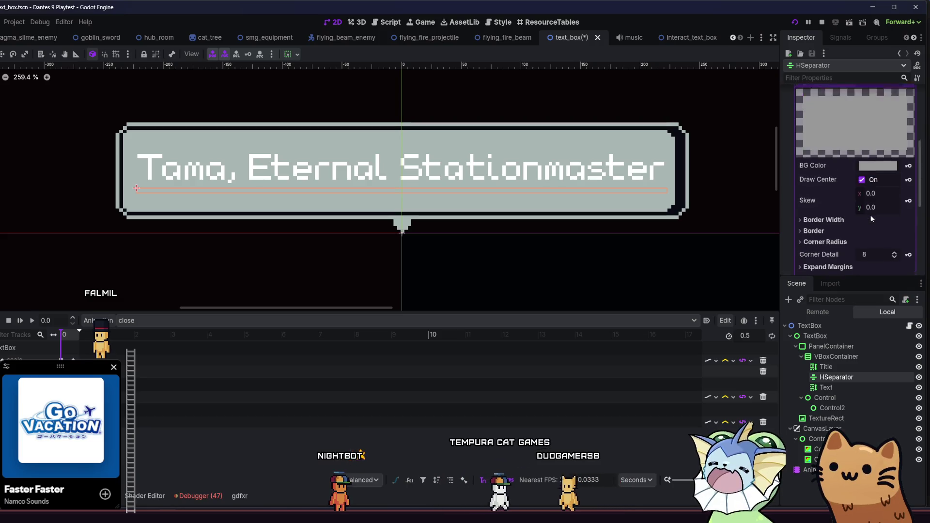
scroll(870, 214, "down", 1)
left_click(855, 173)
left_click(856, 173)
scroll(860, 174, "up", 3)
Switch the separator style to a StyleBoxLine with 4 px thickness.
left_click(871, 151)
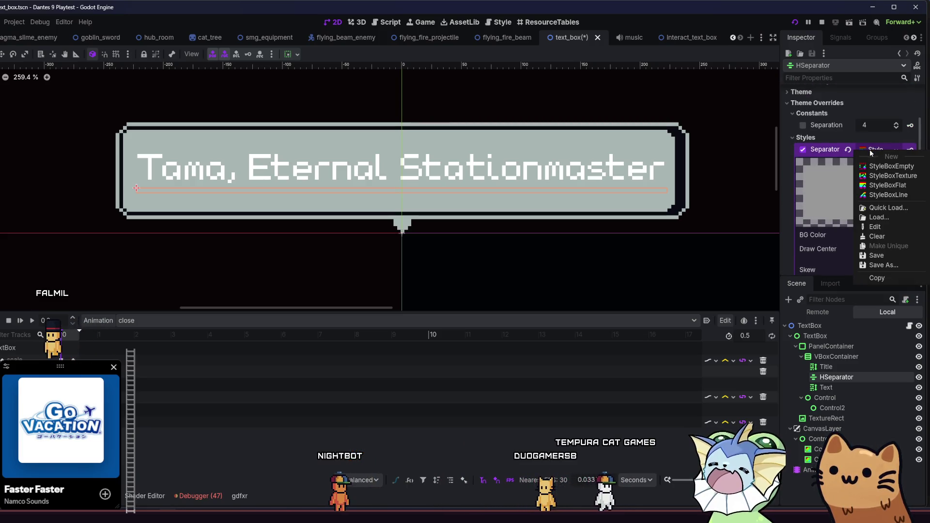
left_click(883, 185)
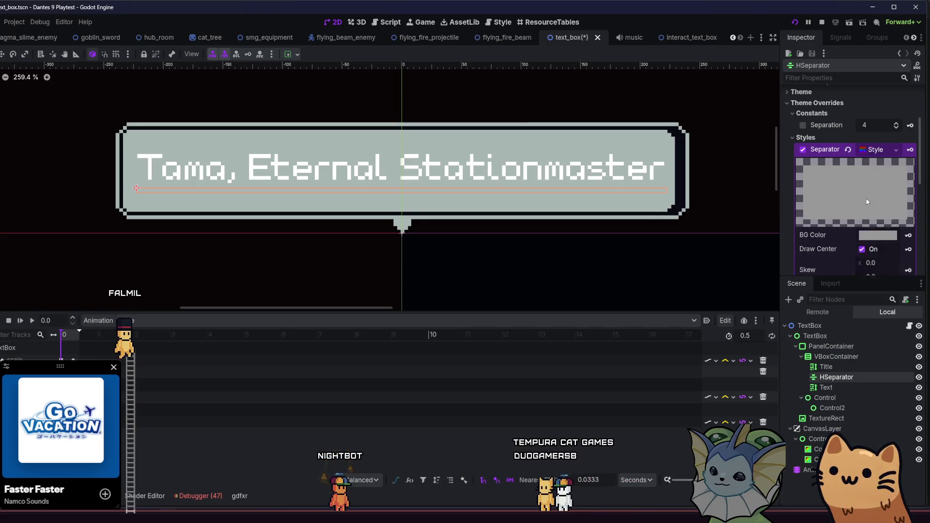
scroll(861, 193, "down", 2)
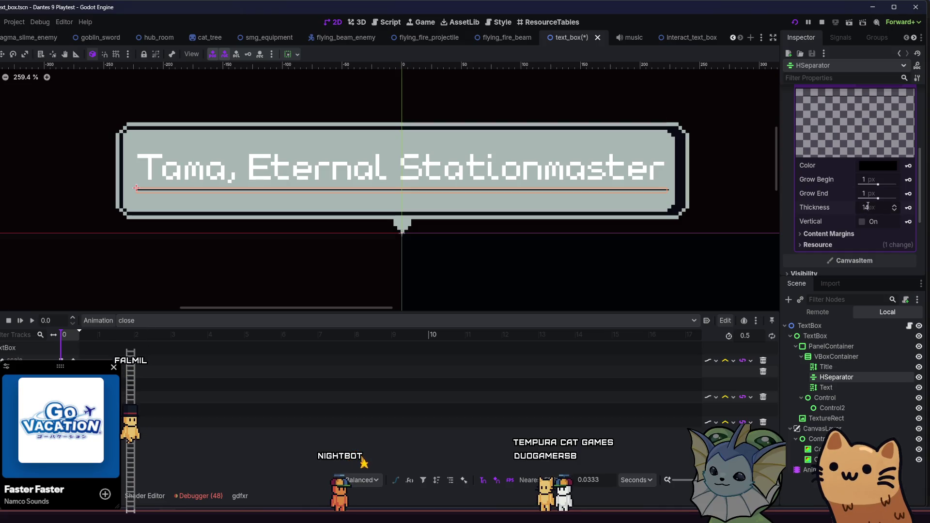
type("4")
key("Return")
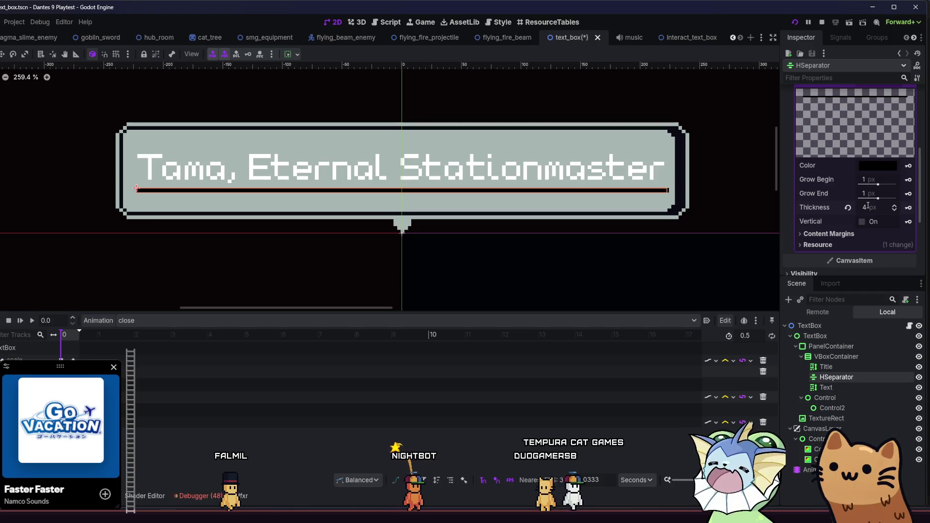
left_click(842, 365)
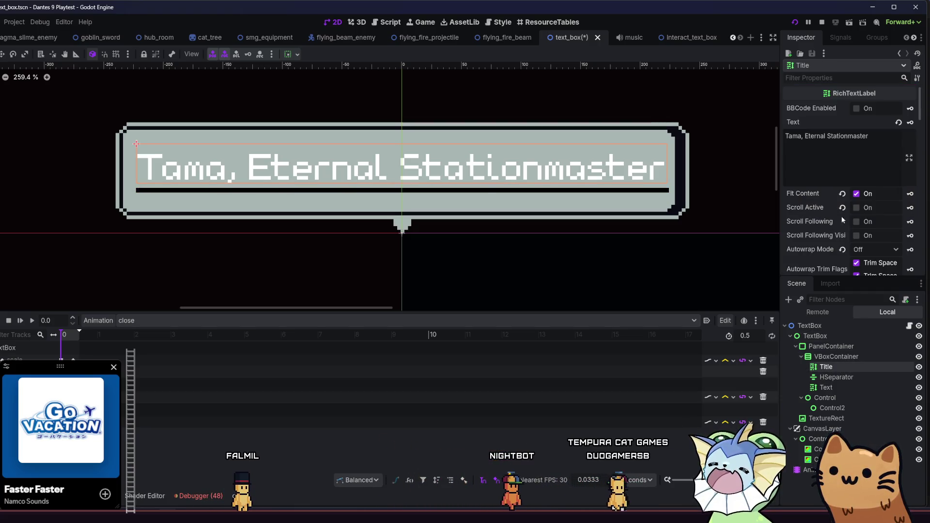
Give the Title a 090a14 default color from the dante_palette swatches and save the scene.
scroll(835, 214, "down", 15)
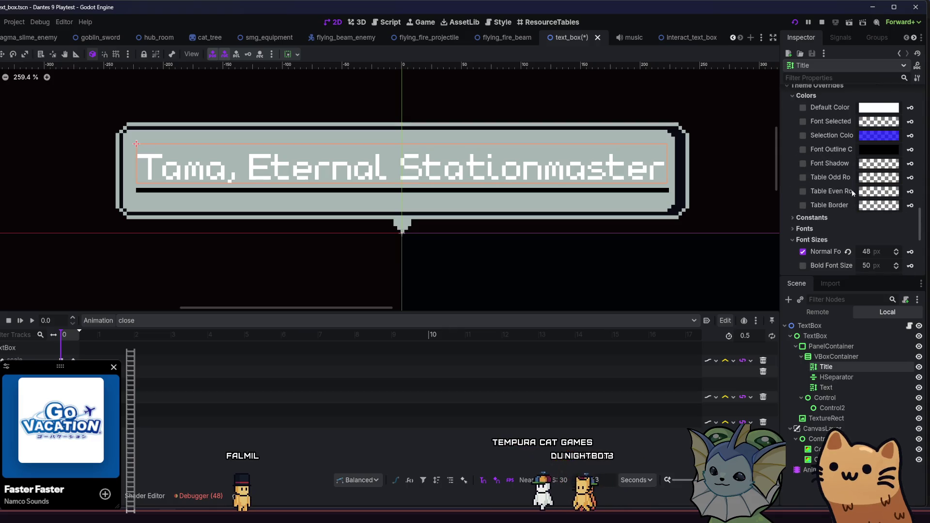
scroll(852, 191, "down", 3)
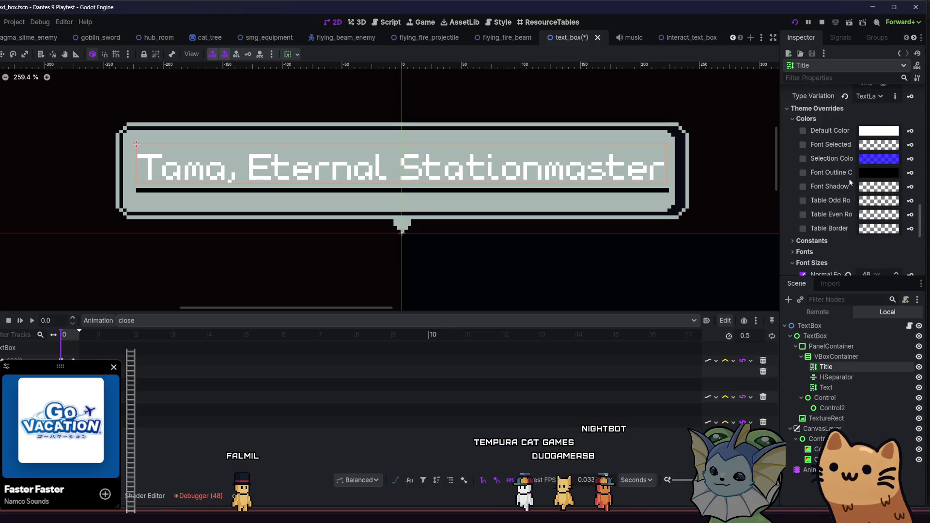
left_click(878, 131)
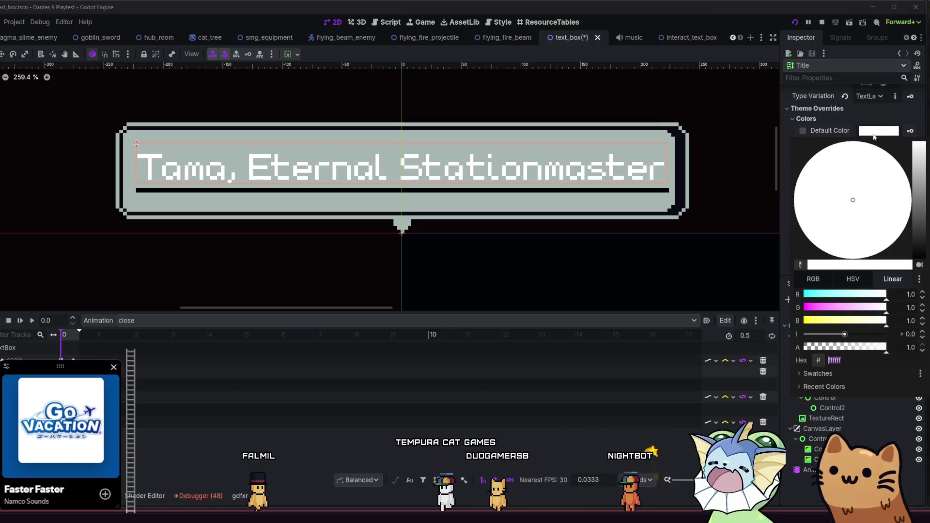
left_click(819, 373)
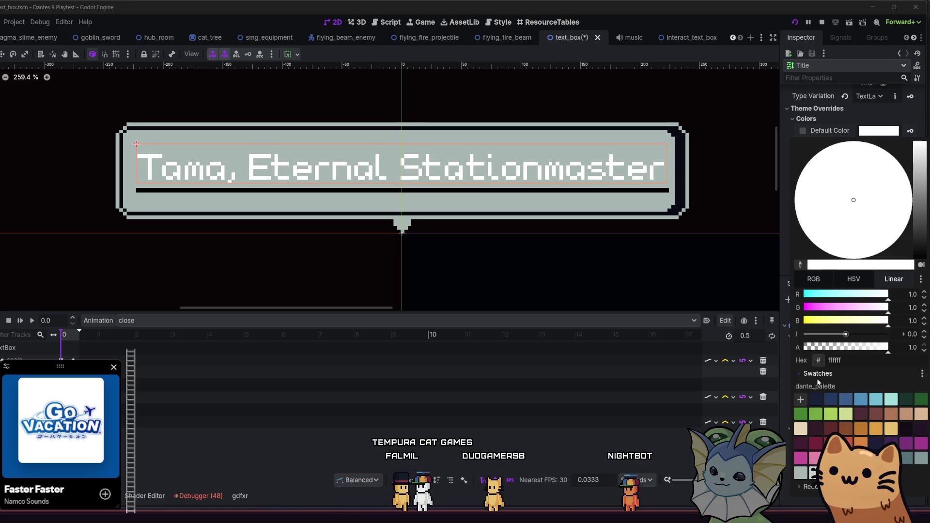
left_click(816, 399)
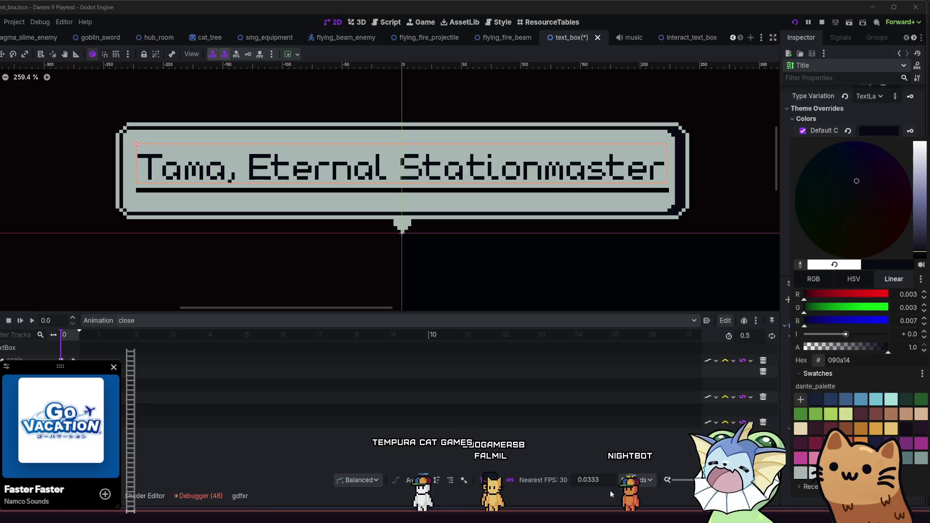
left_click(786, 123)
key("ctrl+s")
left_click(830, 377)
left_click(827, 389)
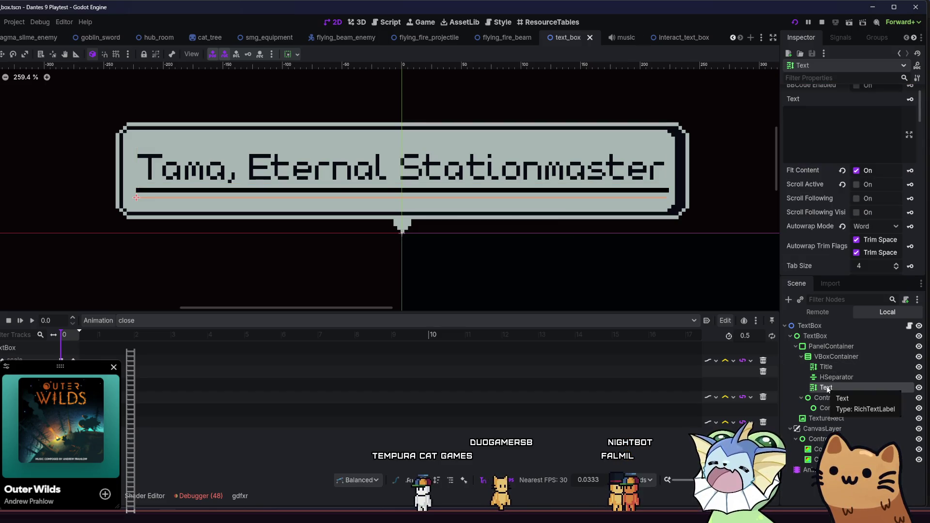
Save the scene and launch the game to test the updated text box.
key("ctrl+s")
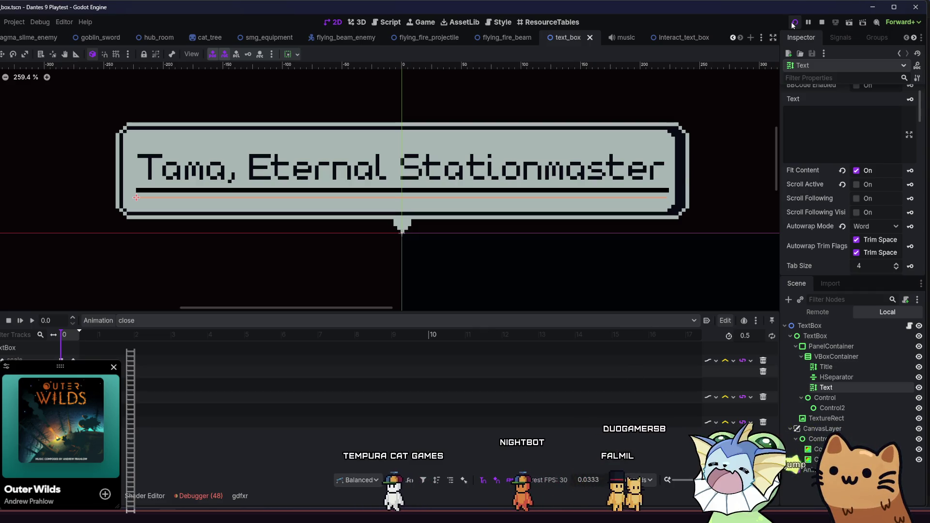
left_click(794, 22)
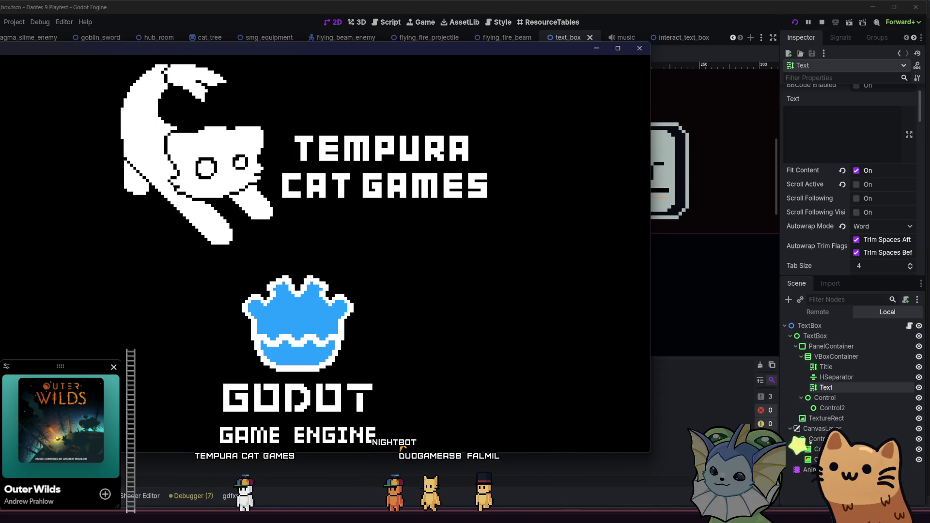
left_click(640, 48)
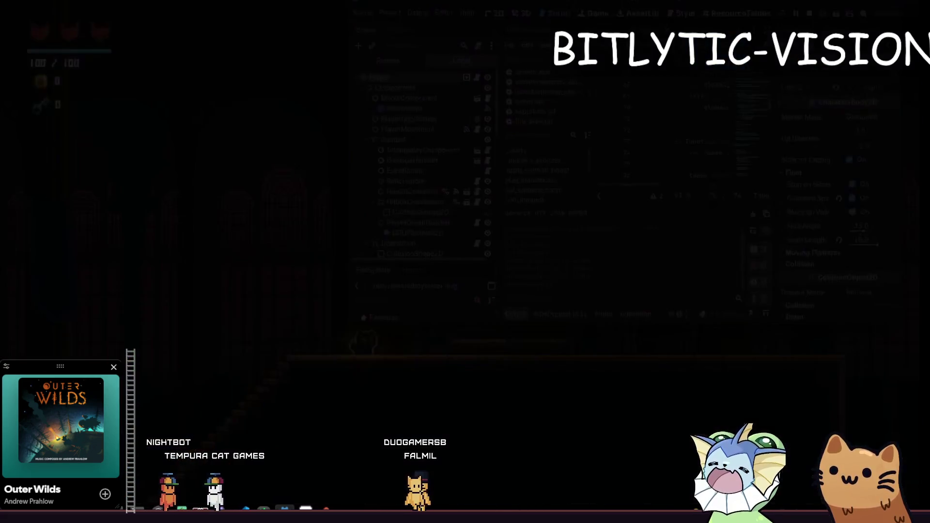
Let the game load past the splash screen to the Dantes 9 Public Playtest menu.
key("Up")
key("Up")
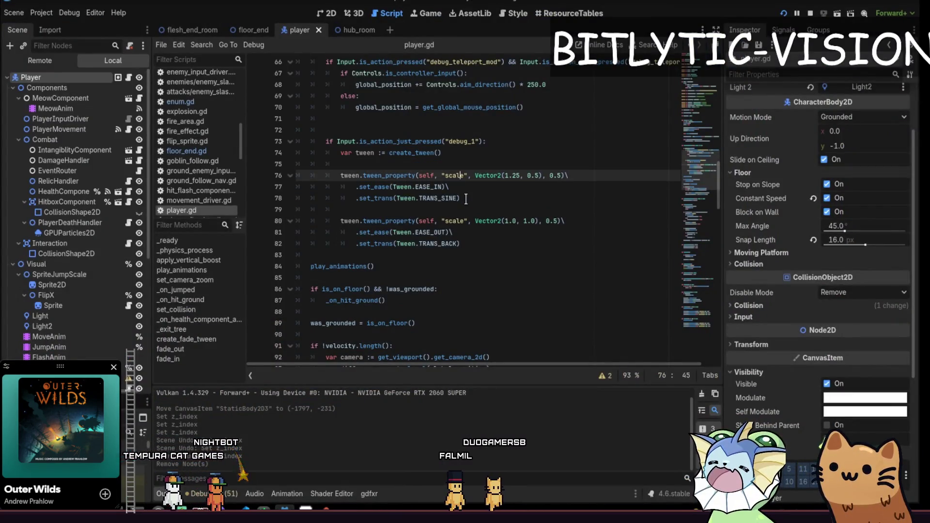
key("Up")
key("Left")
key("Left")
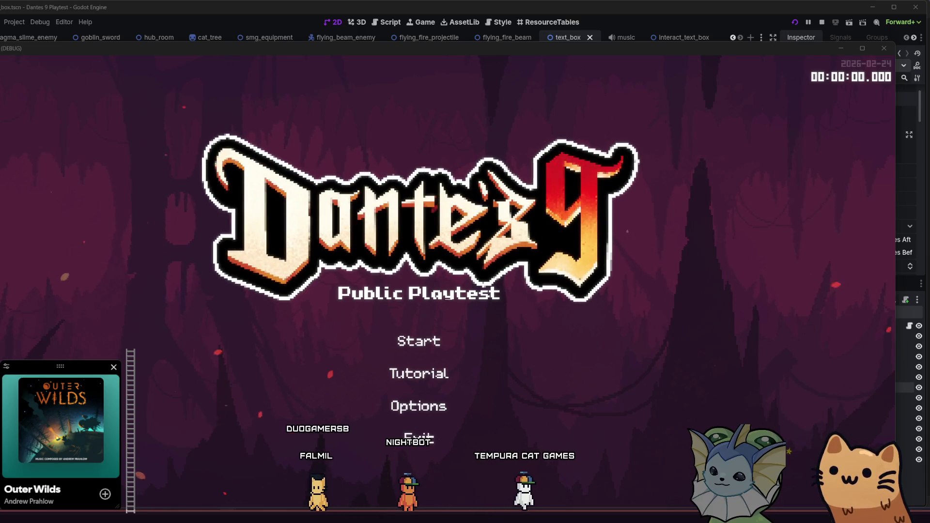
Start the game, page through the cat's titled dialog twice, then close the game window.
left_click(336, 338)
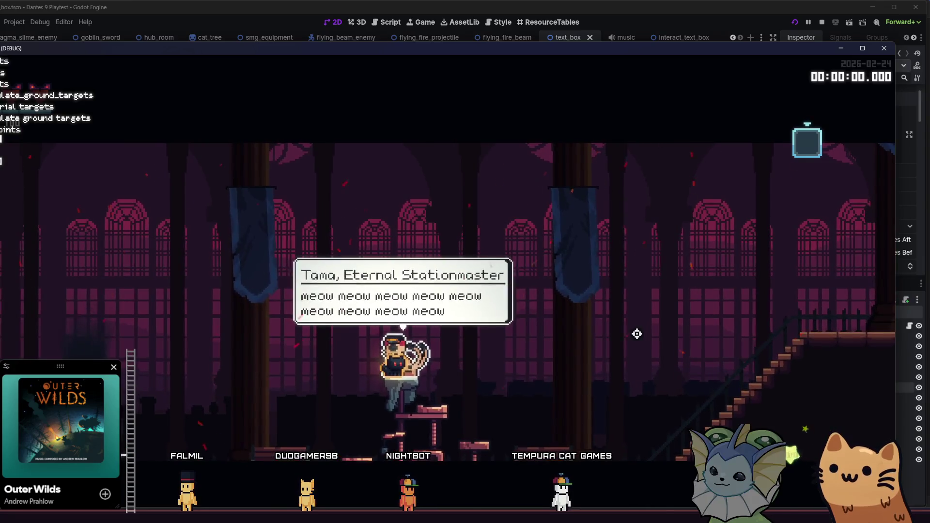
key("space")
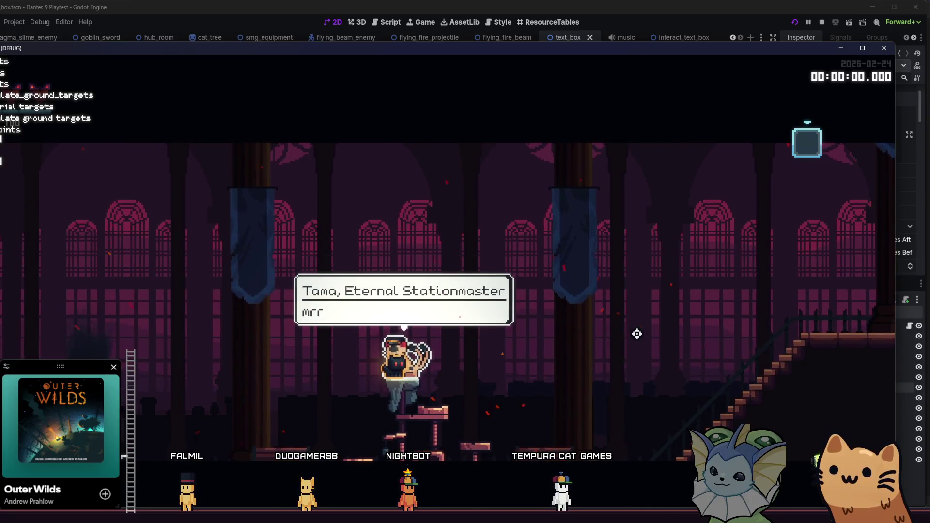
key("space")
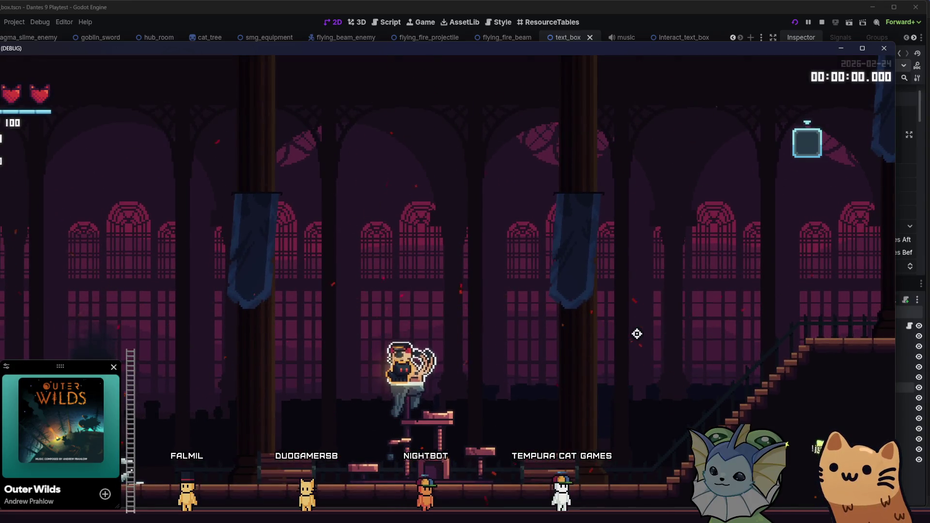
key("space")
key("space")
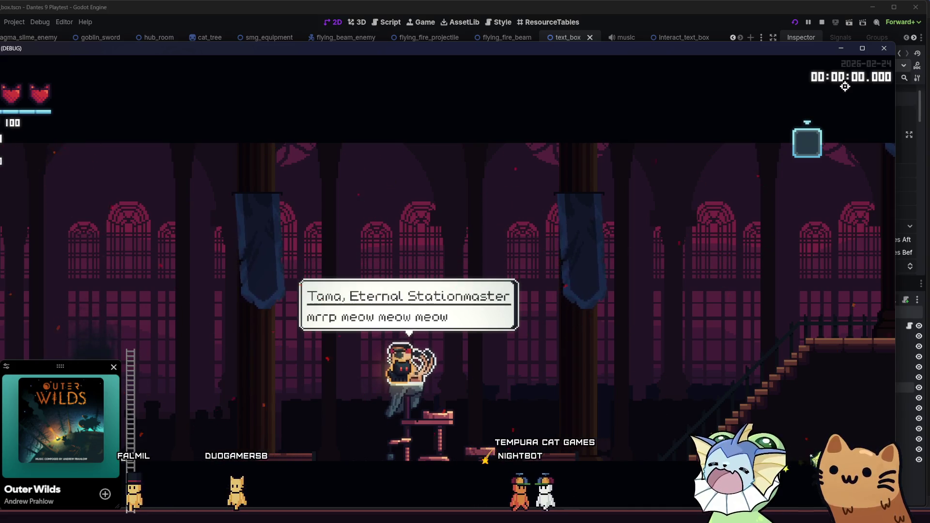
key("space")
left_click(884, 48)
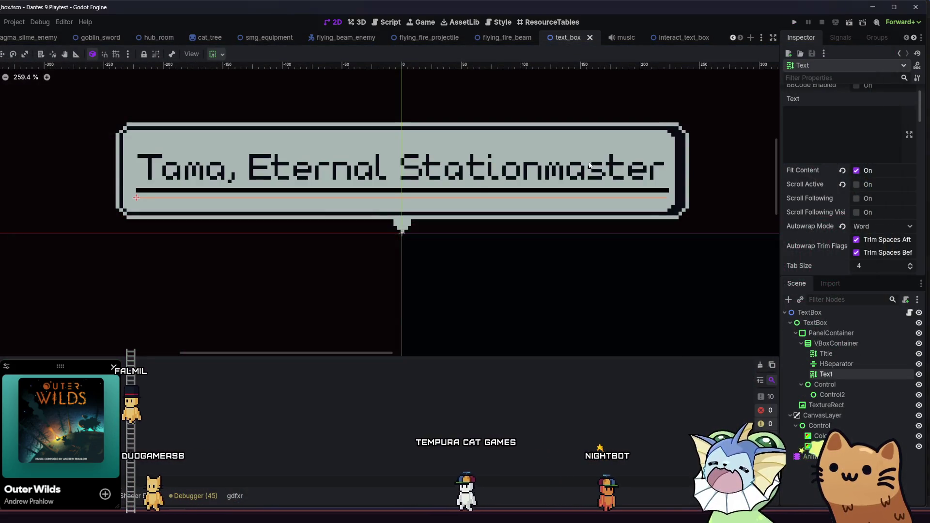
Select the Title label and collapse its theme overrides in the Inspector.
left_click(826, 354)
scroll(823, 184, "down", 5)
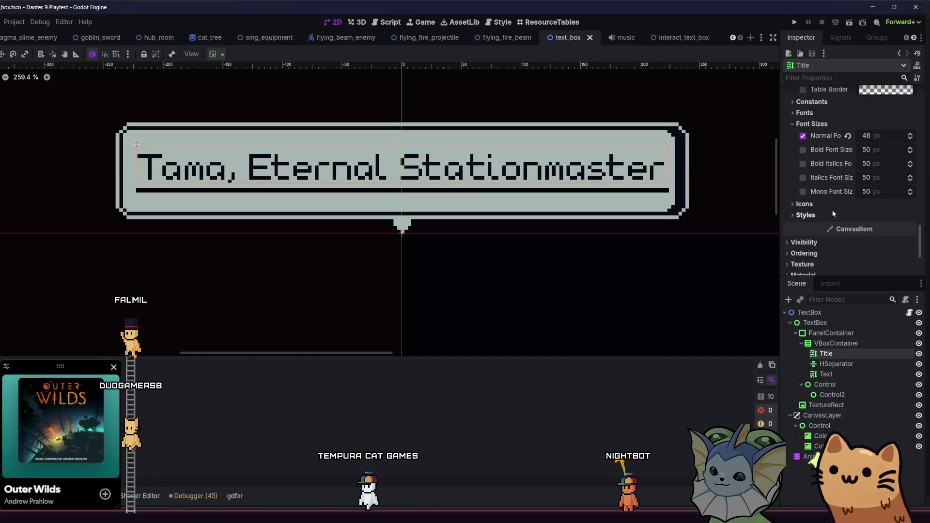
scroll(840, 216, "up", 4)
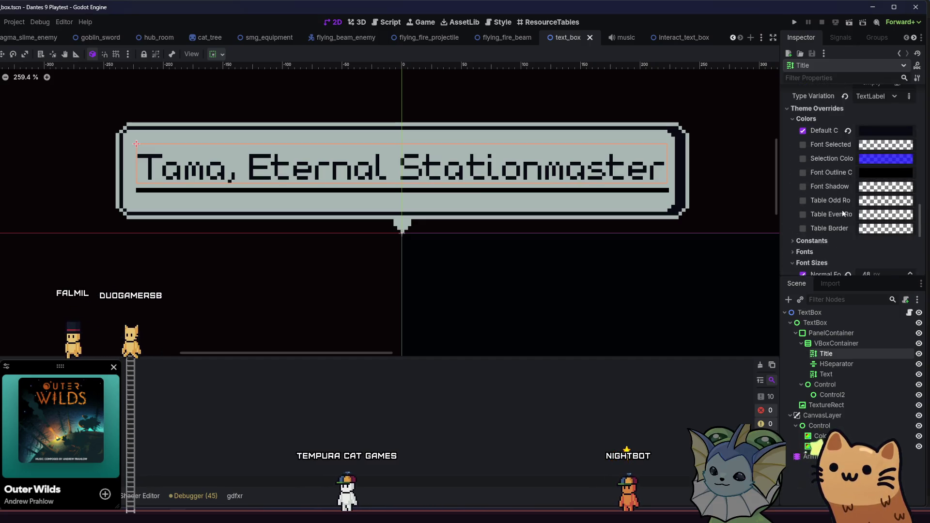
scroll(843, 214, "up", 3)
left_click(818, 178)
Set the Title's type variation to TitleLabel after trying HeadingLabel, save, and run the game.
left_click(875, 166)
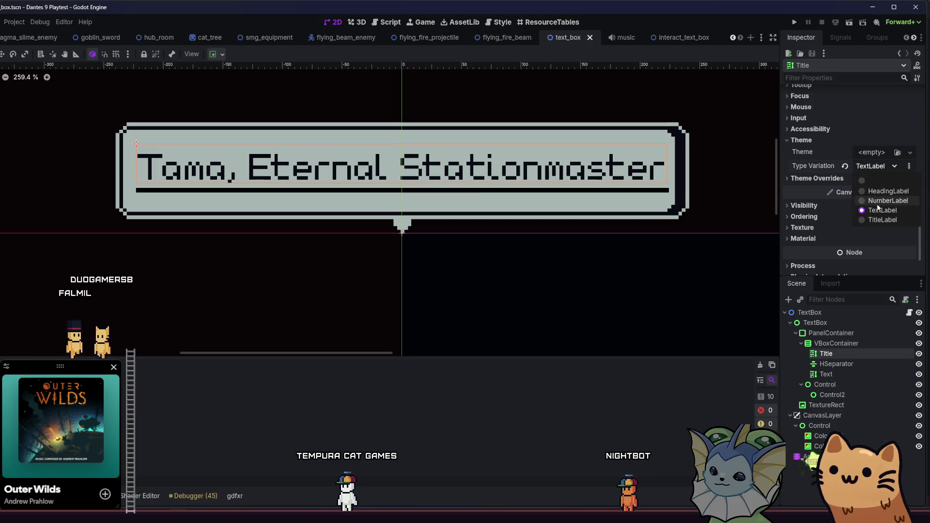
left_click(880, 166)
left_click(881, 190)
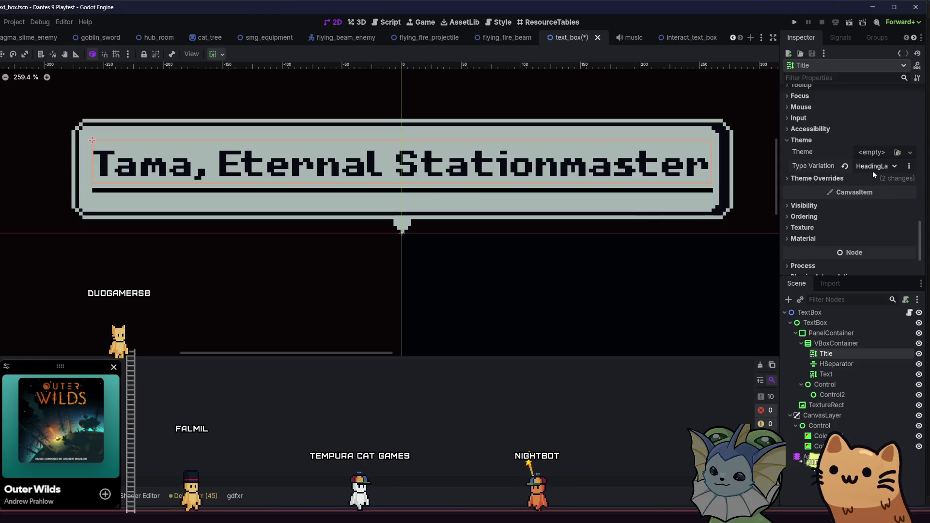
left_click(872, 167)
left_click(869, 216)
key("ctrl+s")
left_click(793, 24)
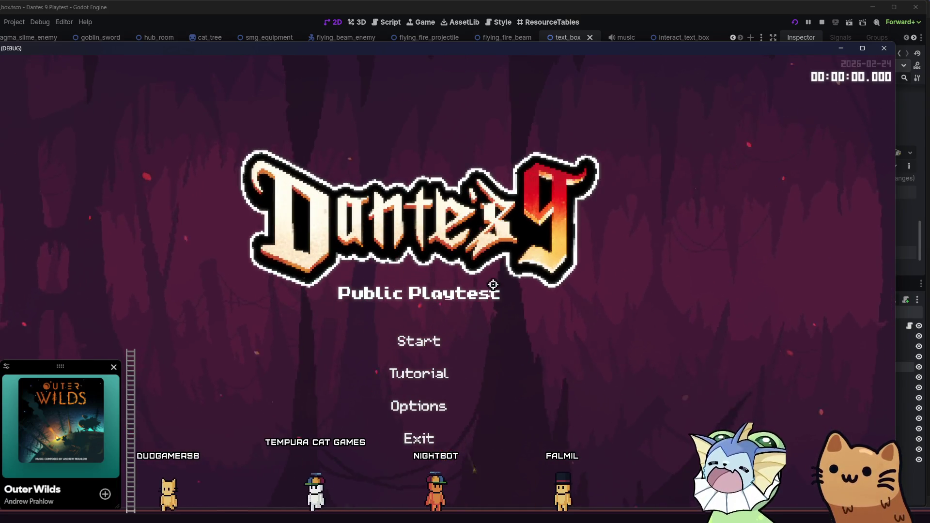
left_click(438, 334)
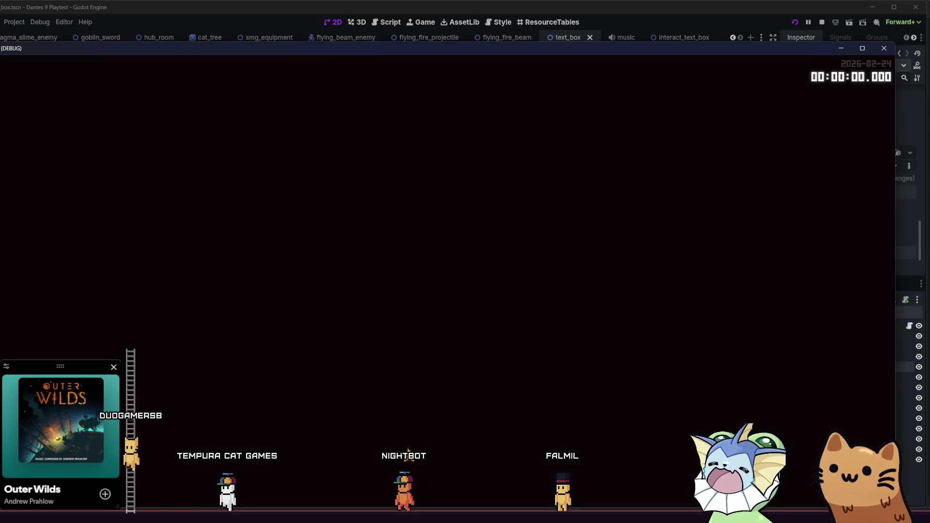
key("d")
key("space")
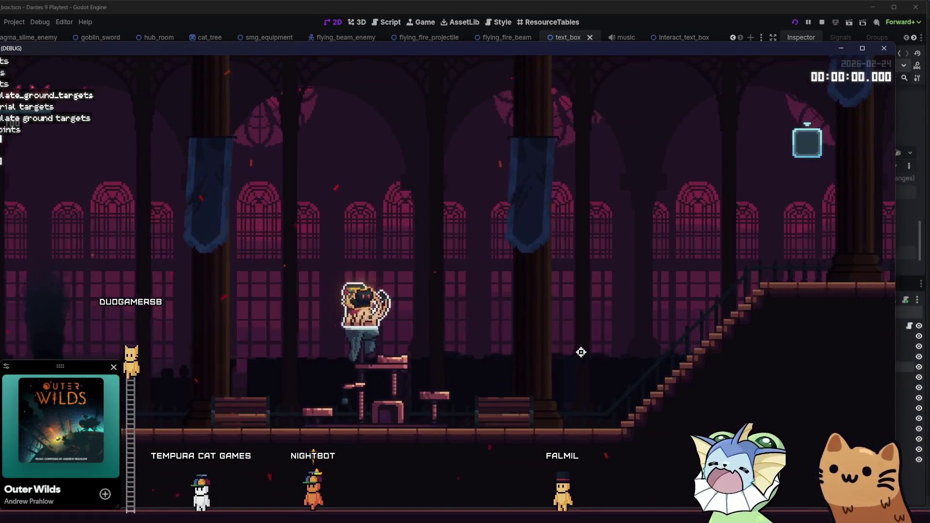
key("e")
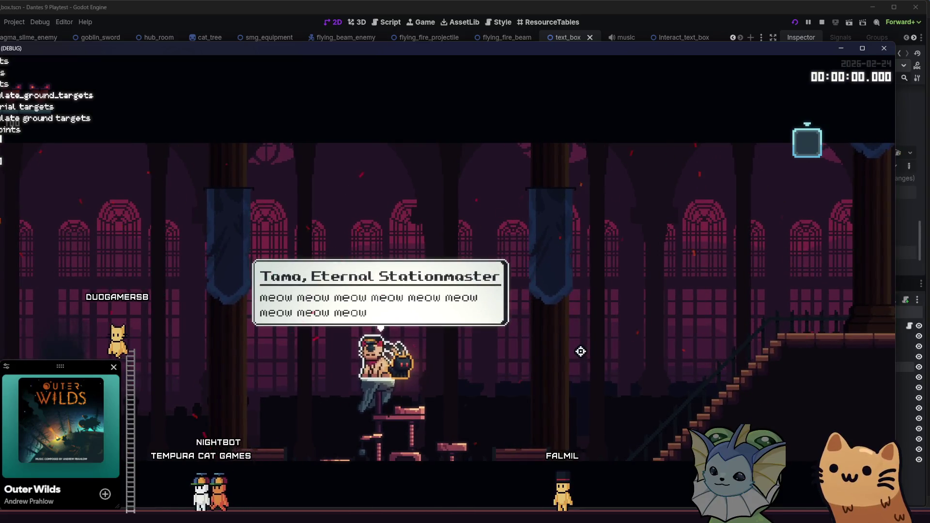
key("e")
key("e")
key("e")
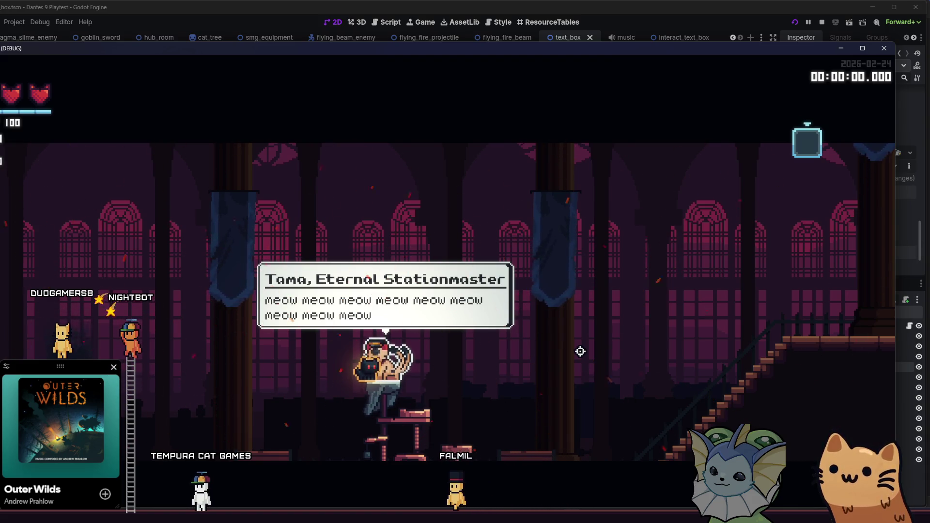
key("e")
key("F8")
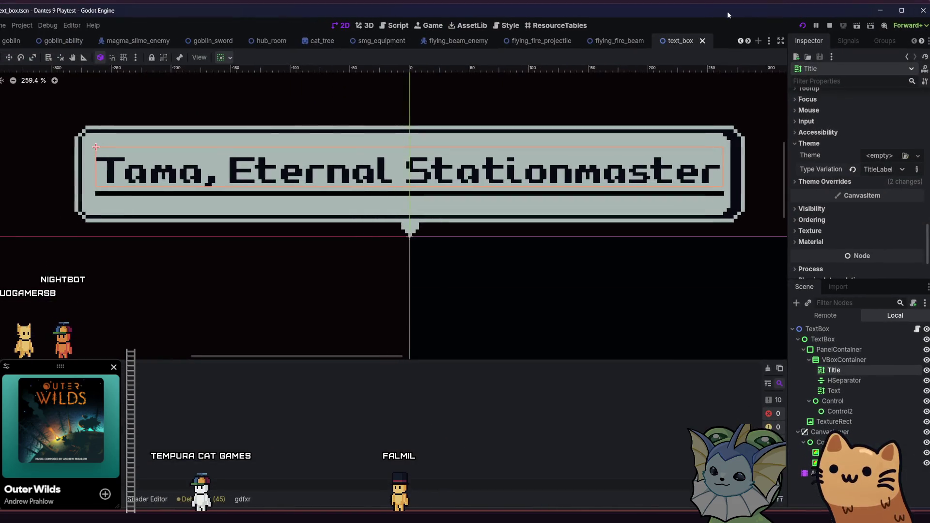
Set the Title label's Autowrap Mode to Word, briefly trying Word (Smart), then save and run.
scroll(813, 184, "up", 8)
scroll(798, 193, "up", 6)
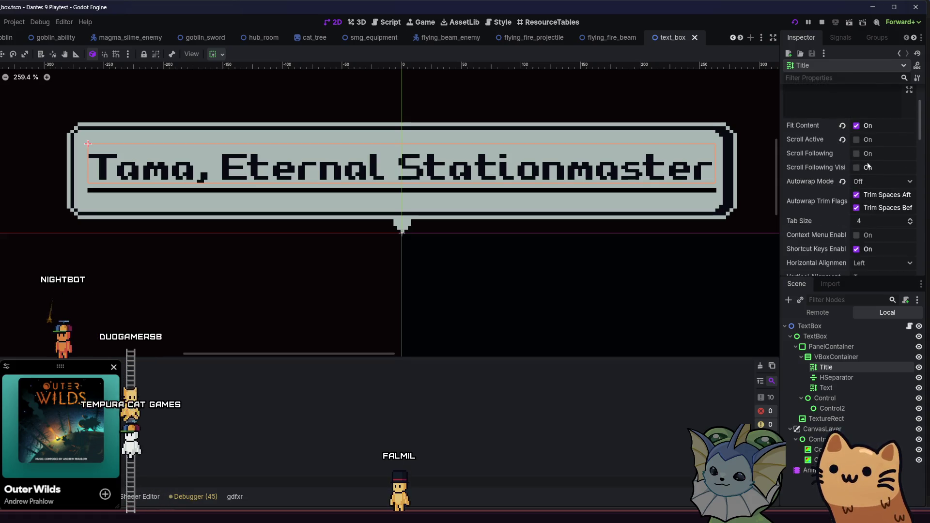
left_click(872, 181)
left_click(877, 215)
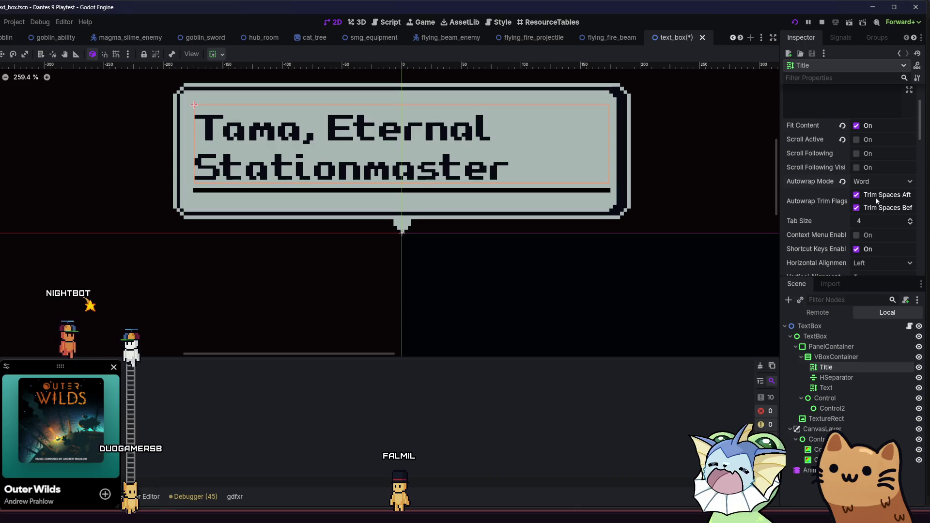
left_click(881, 184)
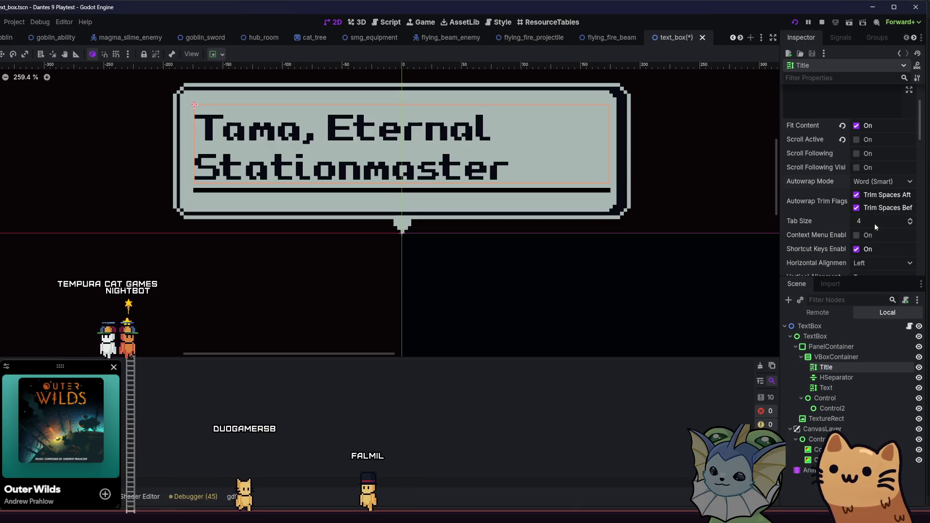
left_click(879, 181)
left_click(882, 213)
scroll(493, 192, "down", 2)
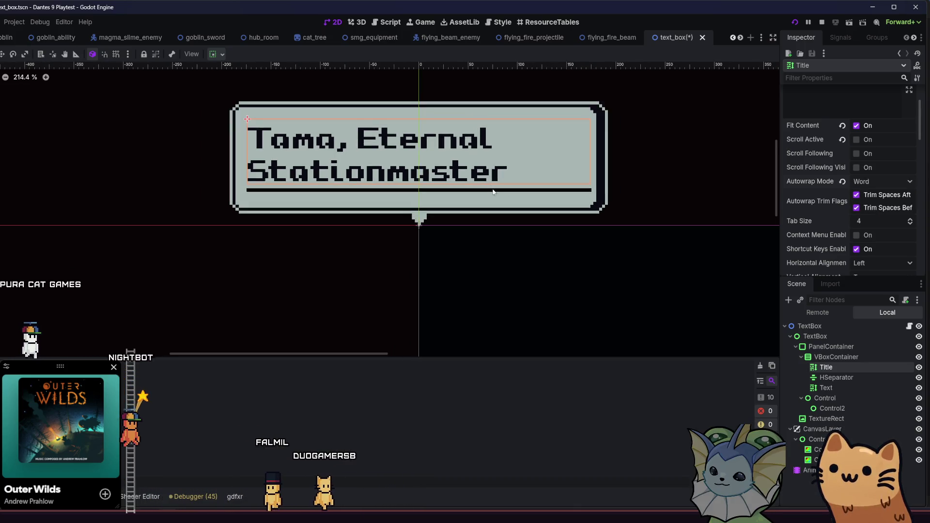
scroll(490, 241, "down", 1)
key("F5")
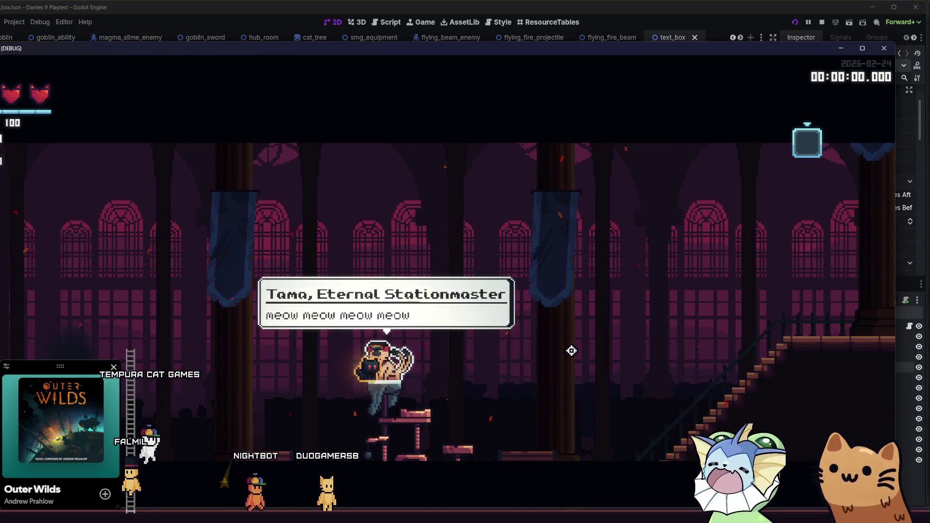
Restart the game, start a new run, and walk the player over to Tama's perch.
left_click(796, 21)
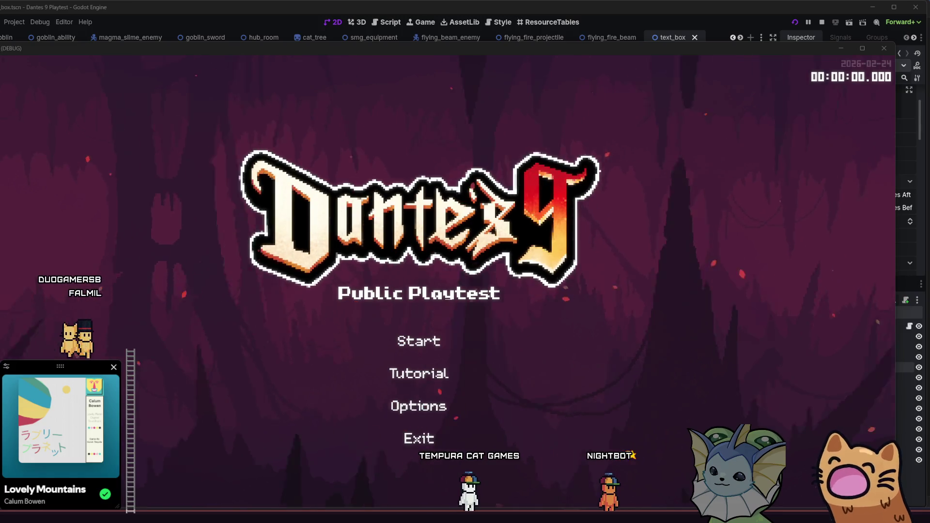
left_click(328, 335)
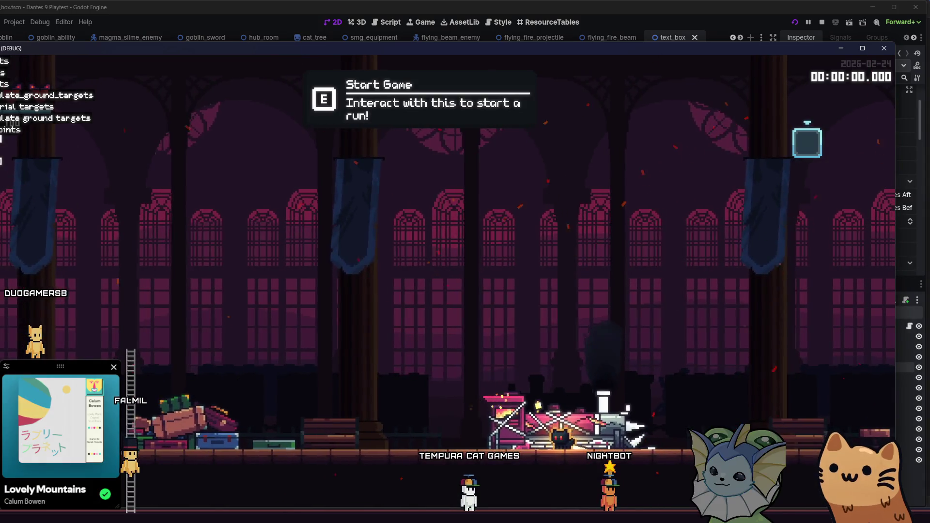
key("e")
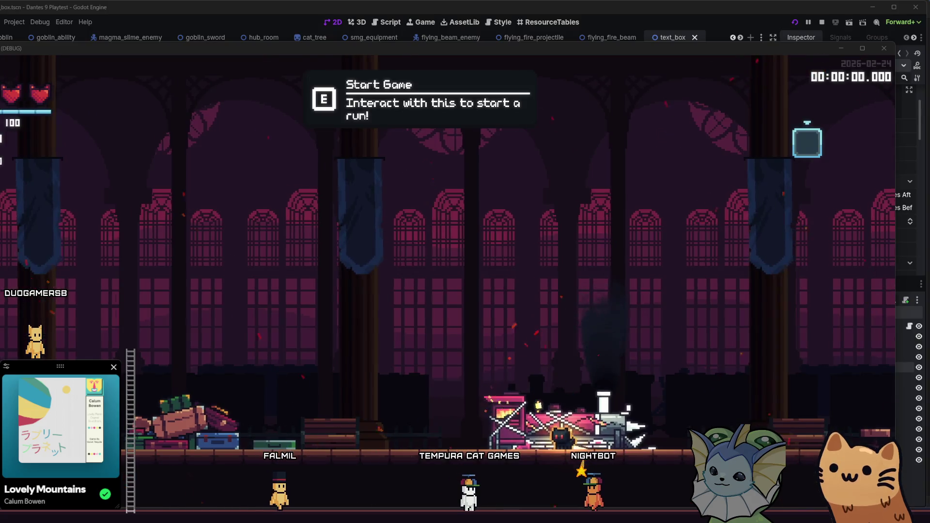
key("d")
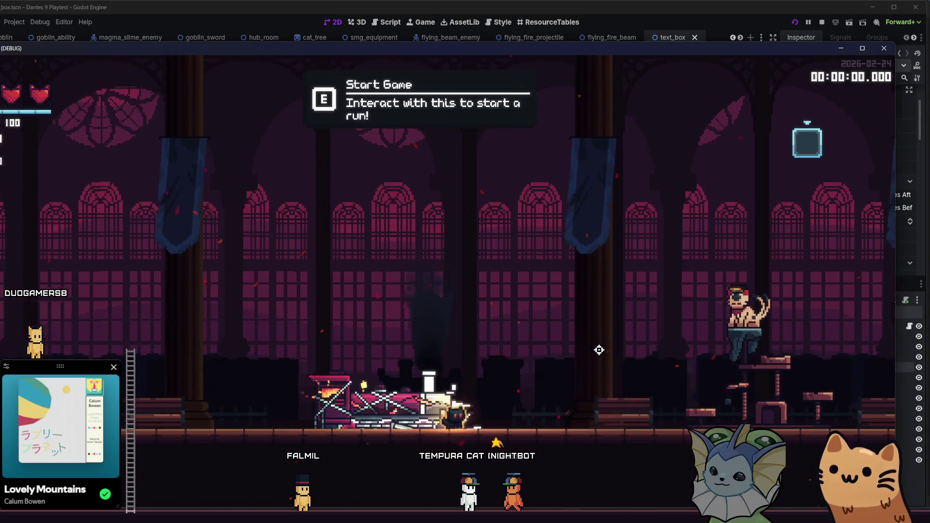
key("a")
Talk to Tama and advance the dialogue, then maximize the game window.
key("e")
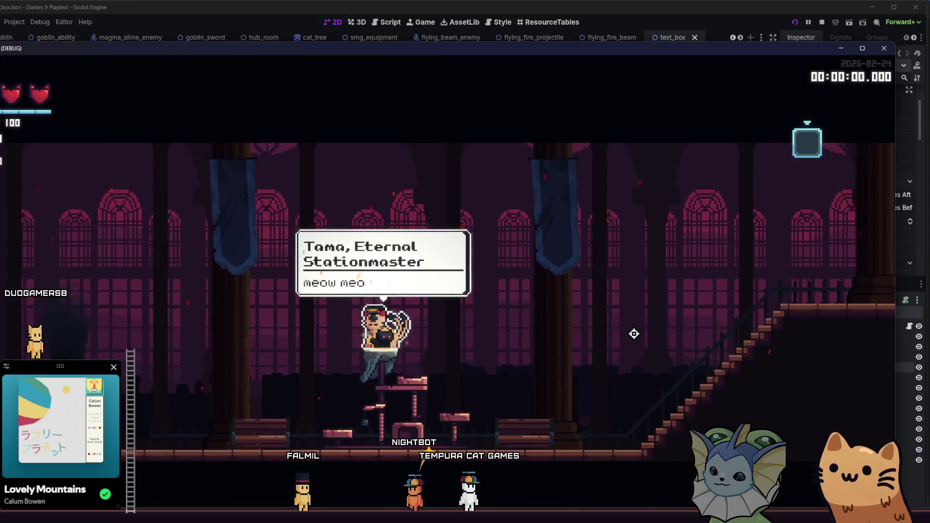
key("e")
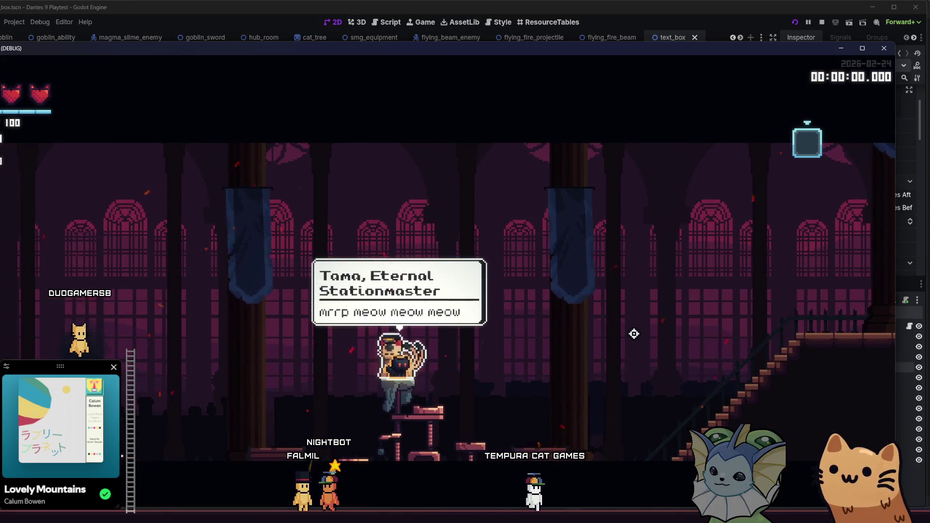
key("e")
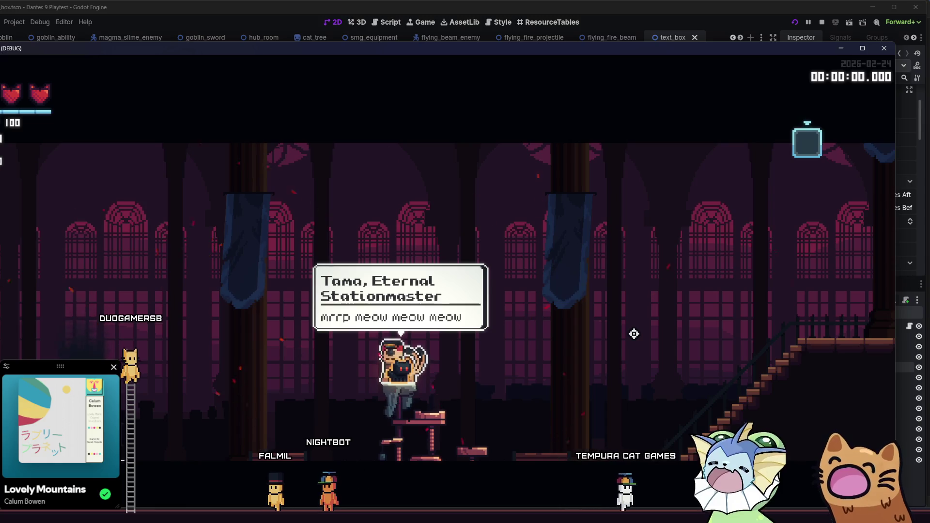
key("e")
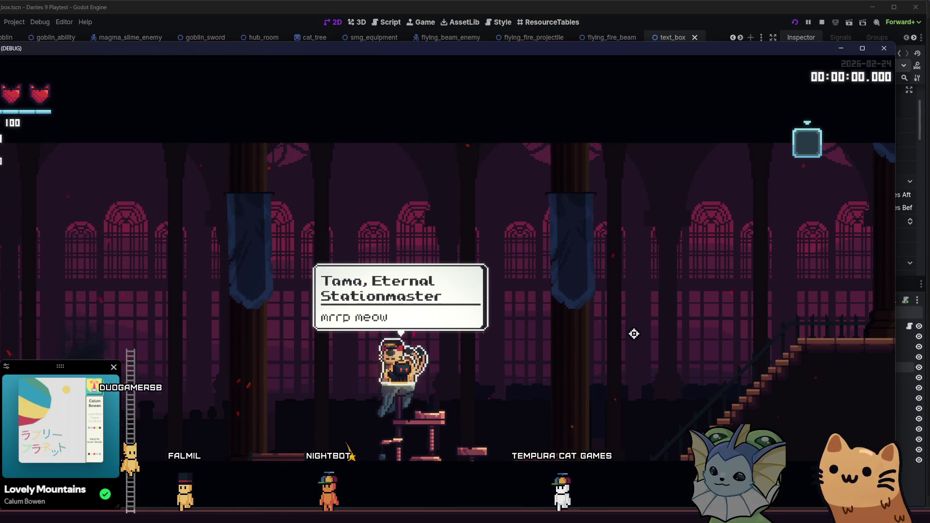
key("e")
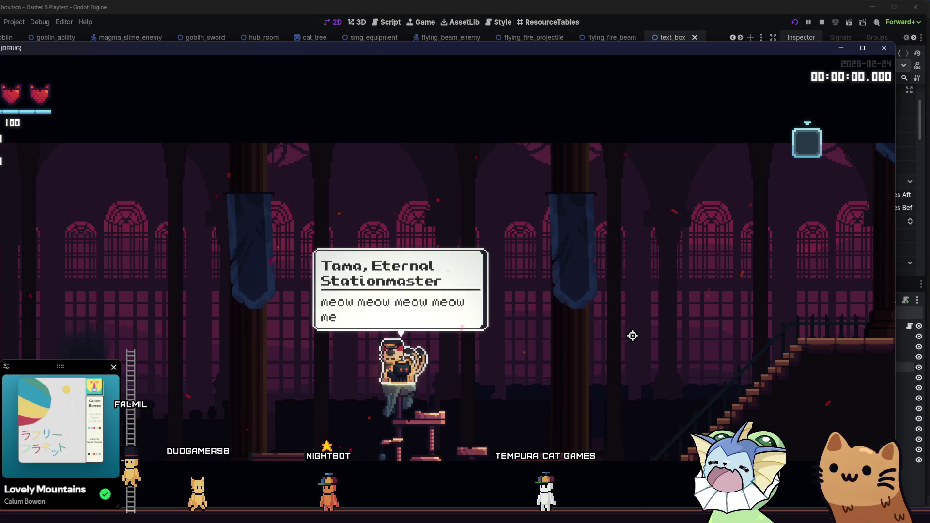
double_click(359, 56)
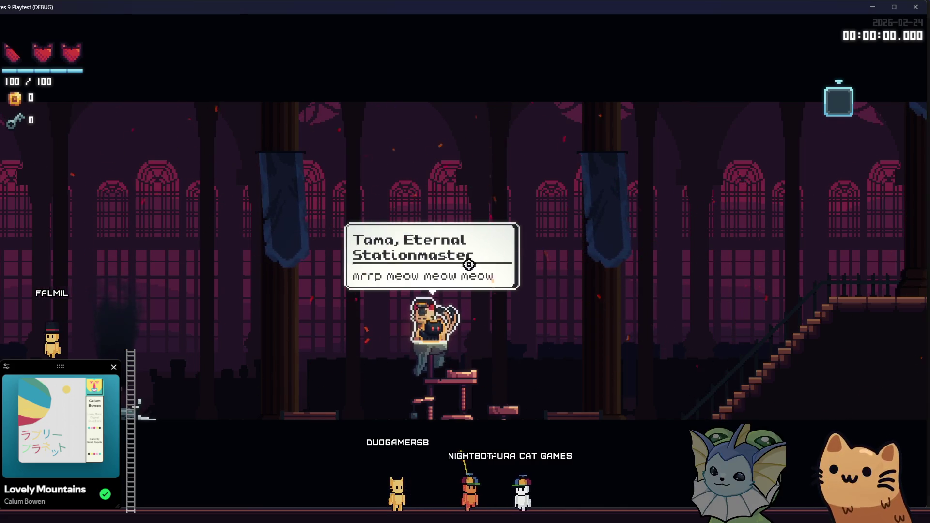
Cycle through Tama, Eternal Stationmaster's dialogue lines until the conversation closes.
key("e")
key("e")
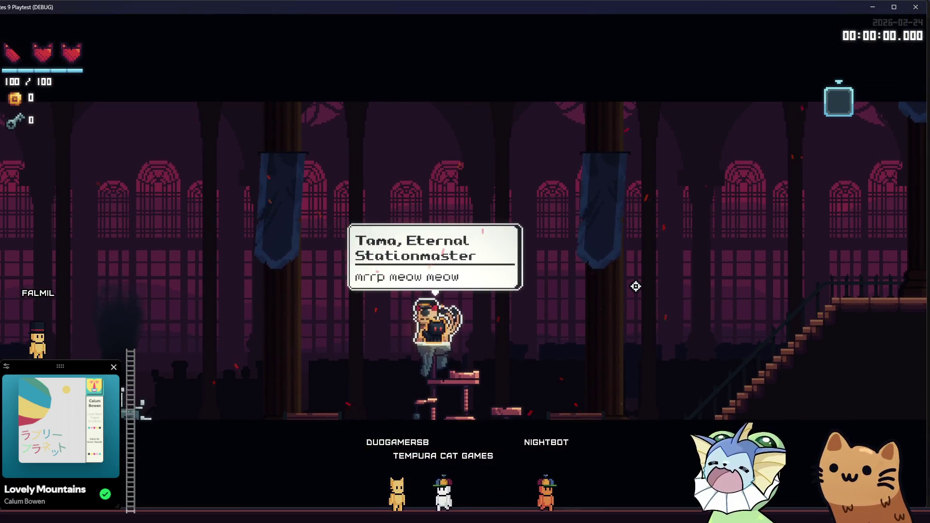
key("e")
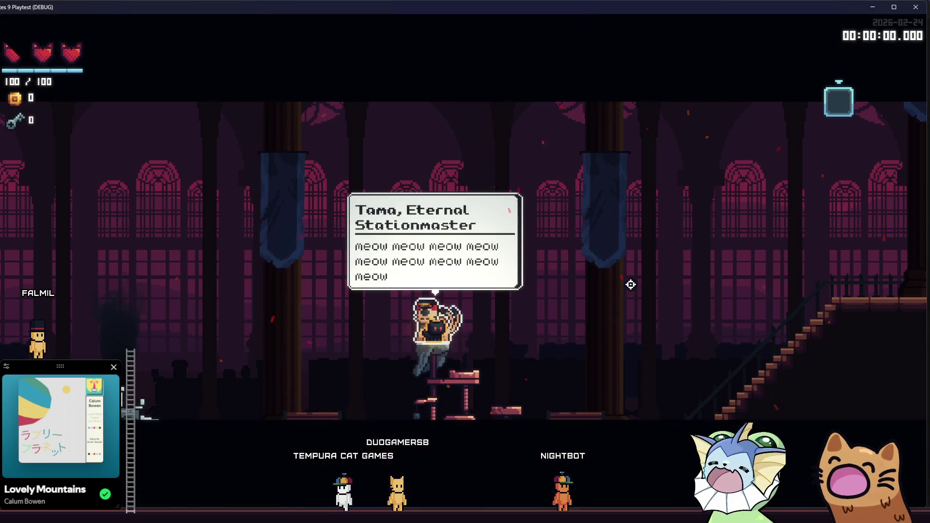
key("e")
key("e")
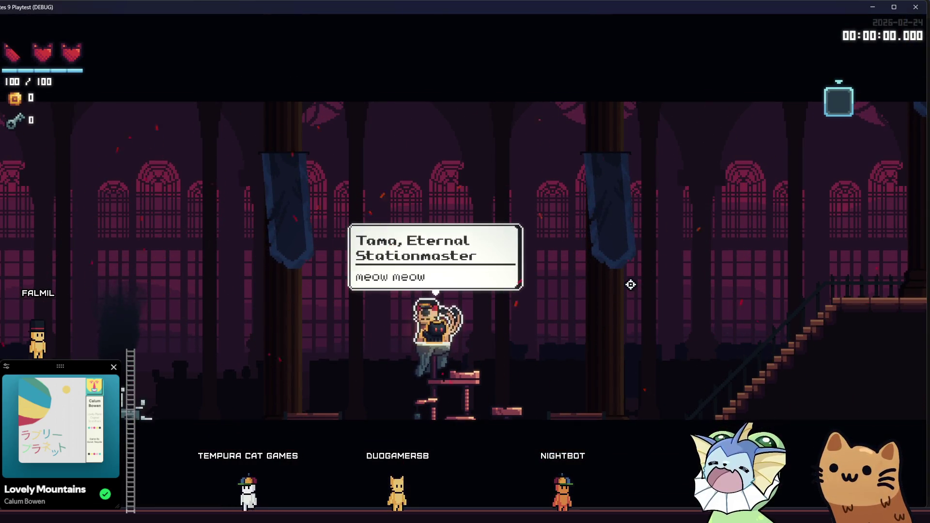
key("e")
key("e")
key("e")
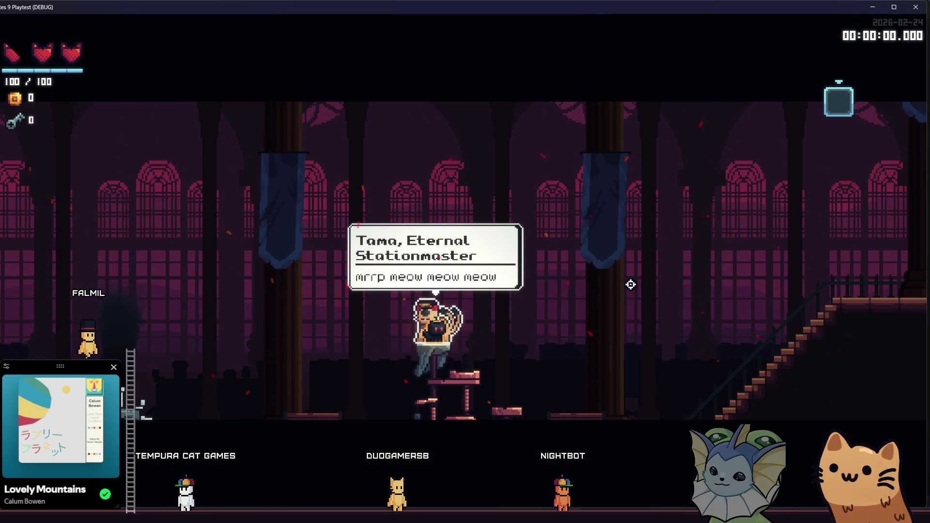
key("e")
key("e")
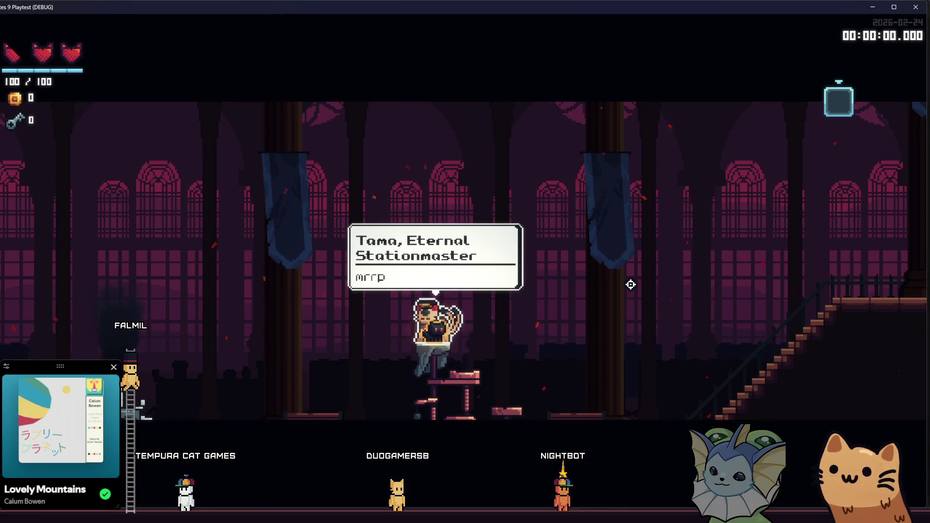
key("e")
key("e")
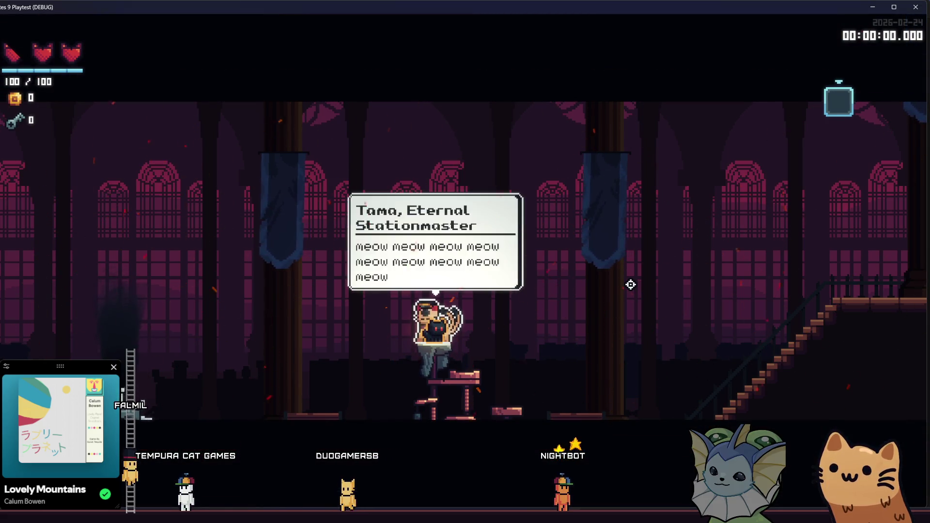
key("e")
key("e")
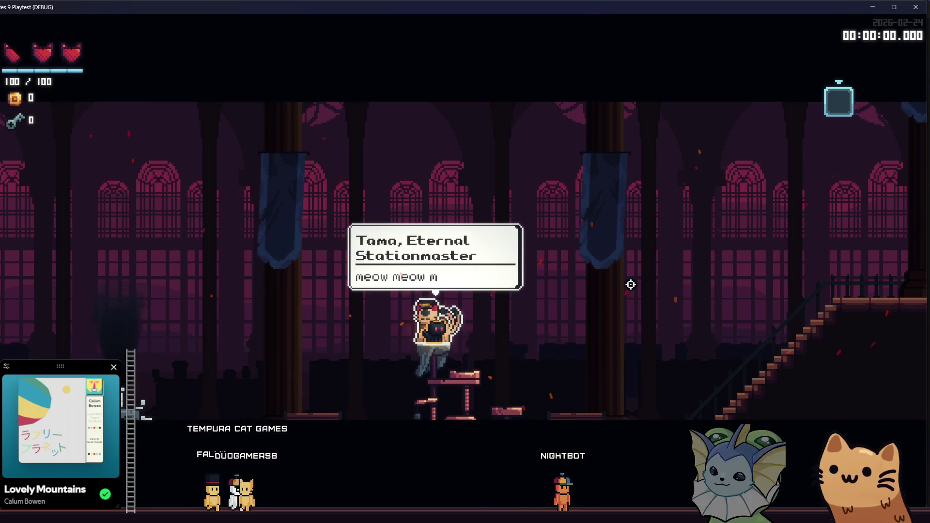
key("e")
key("e")
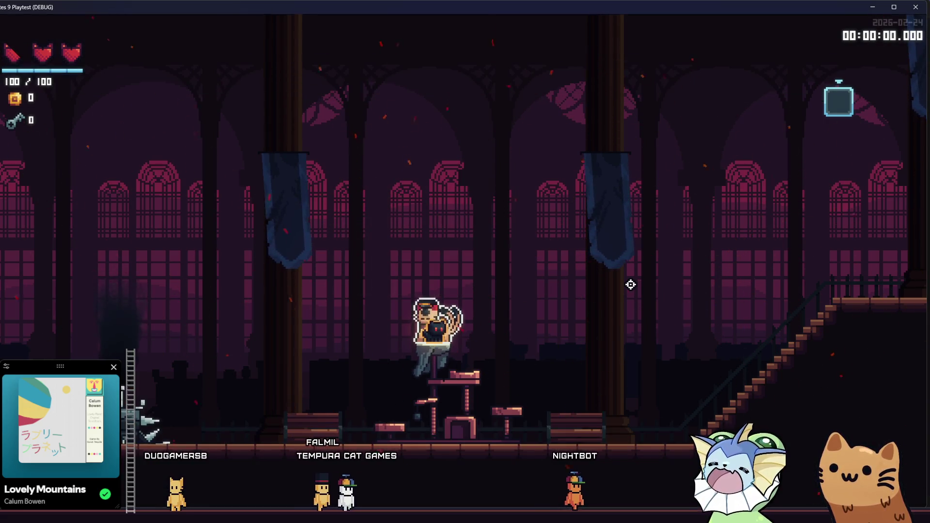
key("e")
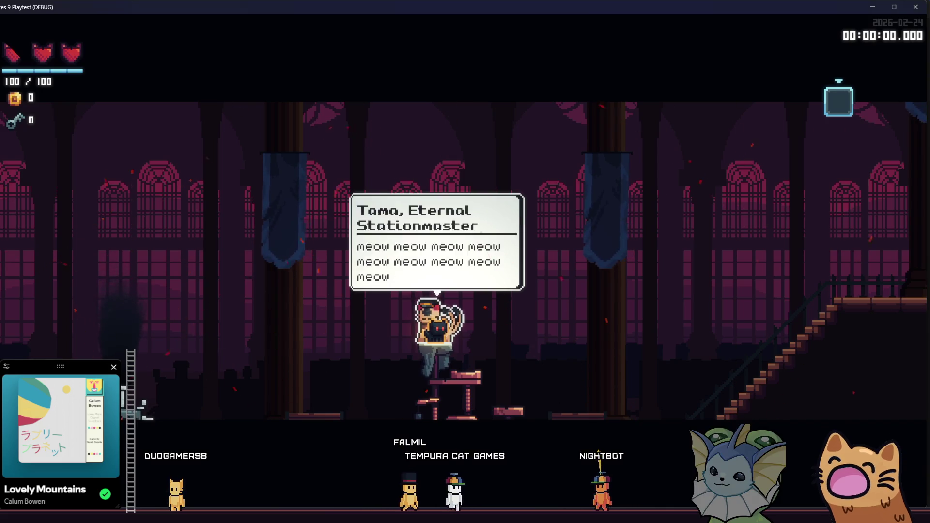
key("e")
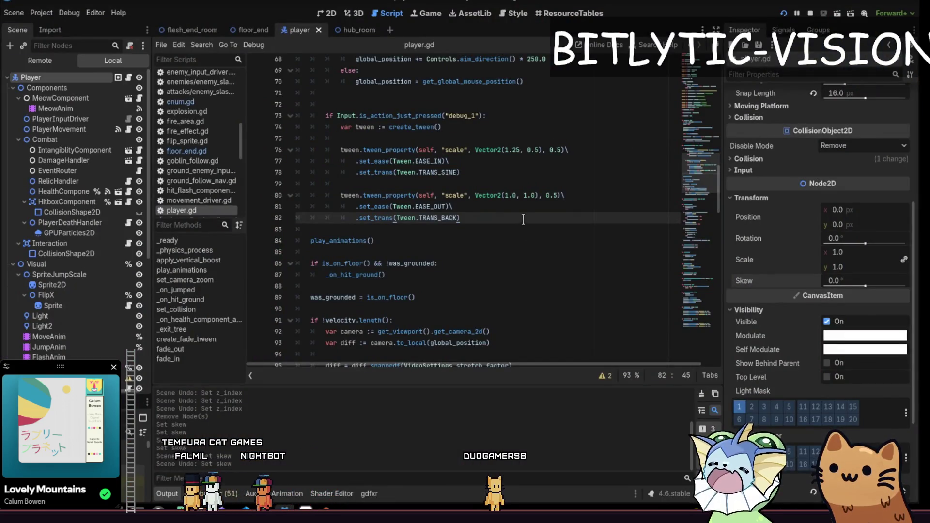
Delete the debug_1 tween test block (lines 73–82) from player.gd and save it.
key("shift+Up")
key("shift+Up")
key("shift+Up")
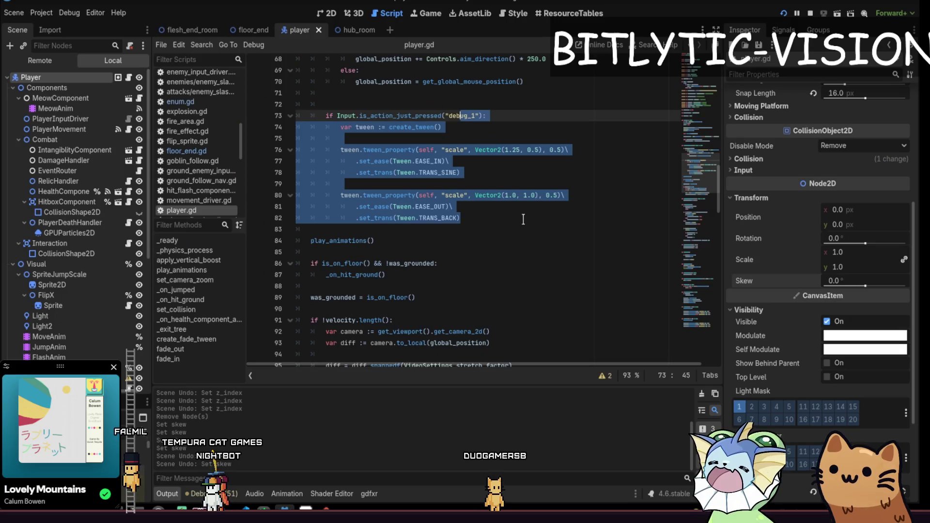
key("BackSpace")
key("BackSpace")
key("BackSpace")
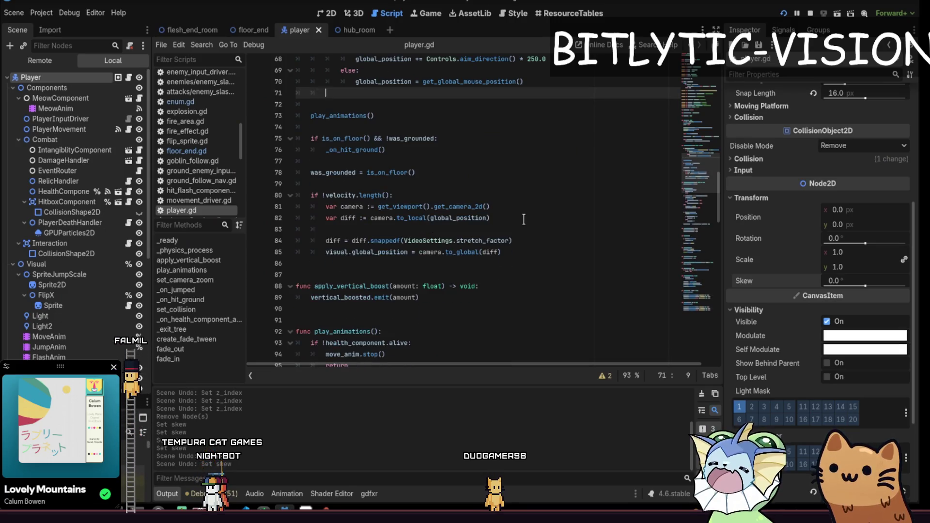
key("BackSpace")
key("ctrl+s")
Quick-open floor_end.gd and browse through its lines.
key("alt+shift+o")
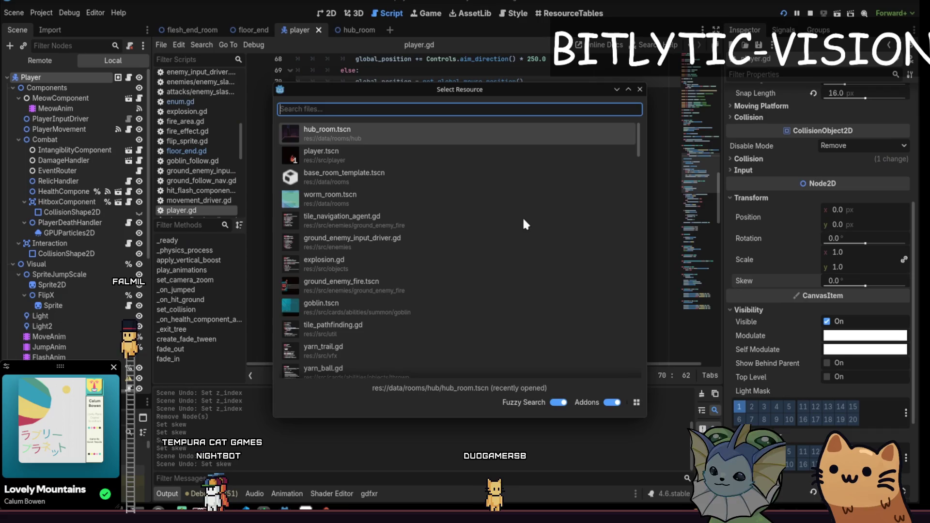
type("flesh")
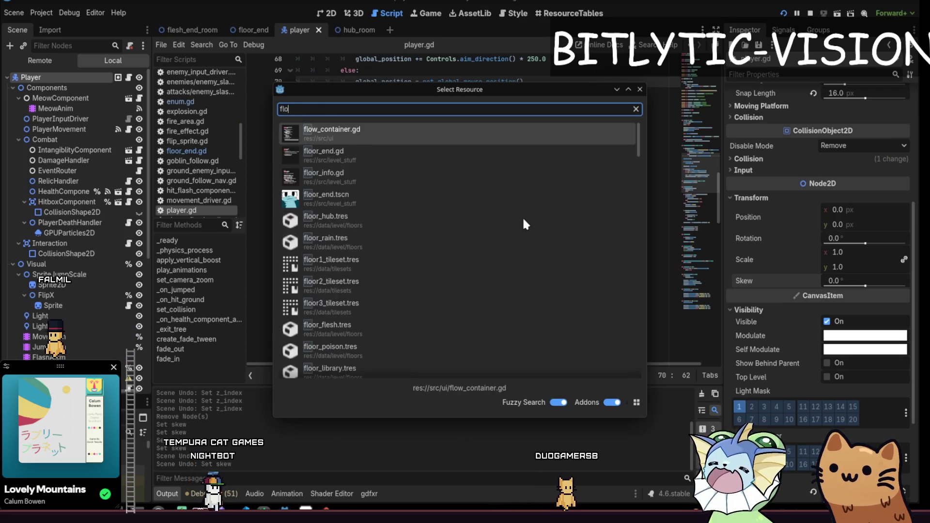
key("Escape")
key("Up")
key("Up")
key("Down")
key("Down")
key("Up")
key("Up")
key("Up")
key("Up")
key("Up")
key("Down")
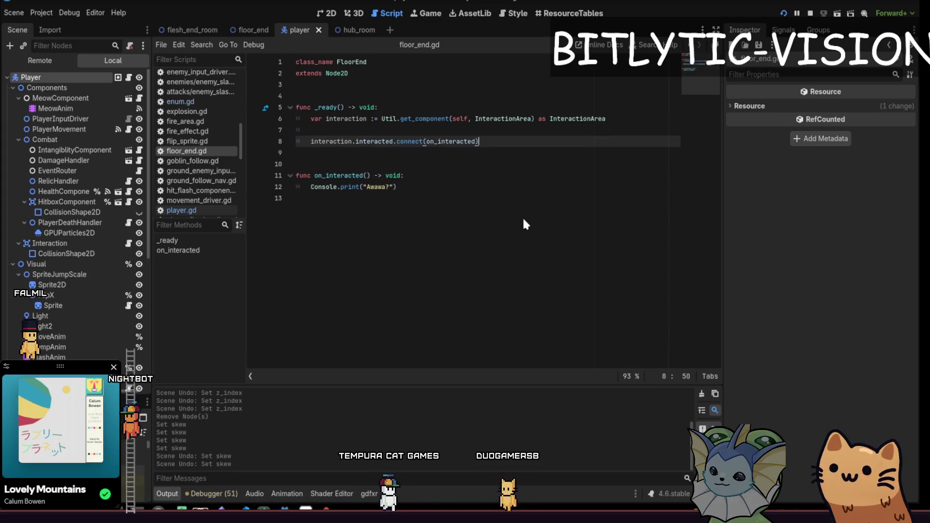
Filter the project files for 'target_input' and open the player folder's context menu.
key("alt+shift+o")
key("Escape")
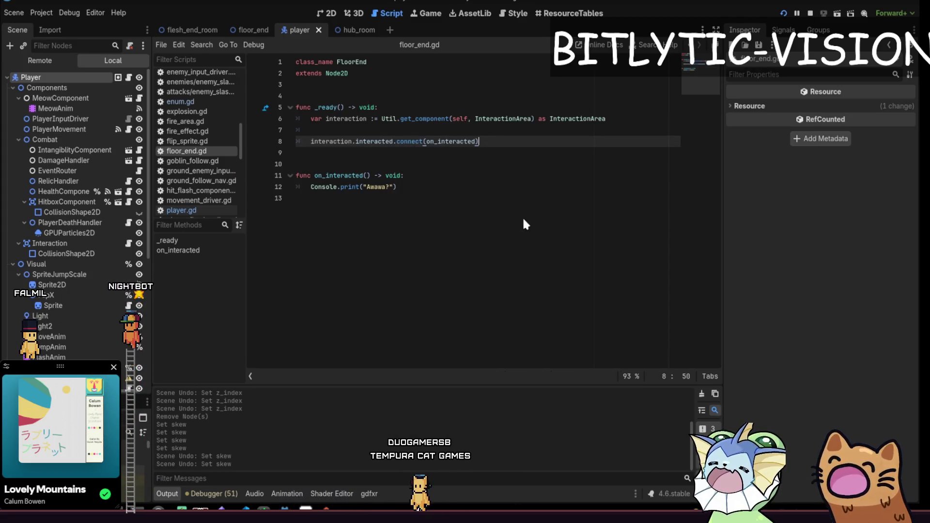
key("alt+f")
type("target_input")
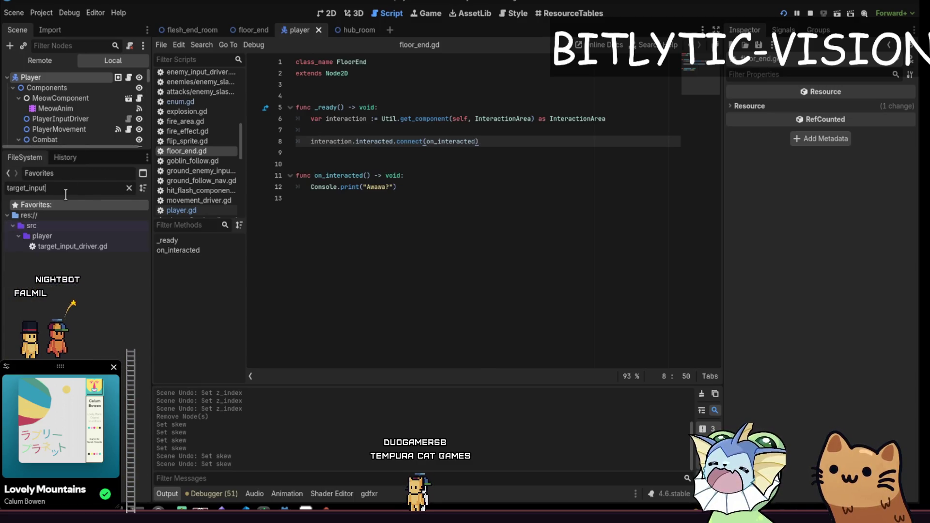
right_click(57, 237)
Create a new script in the player folder and clear its suggested file name.
mouse_move(184, 241)
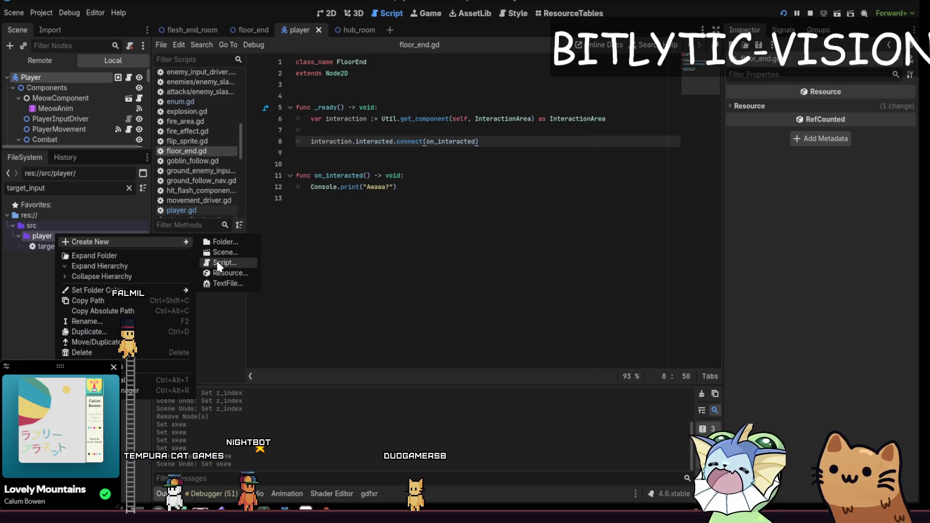
left_click(219, 263)
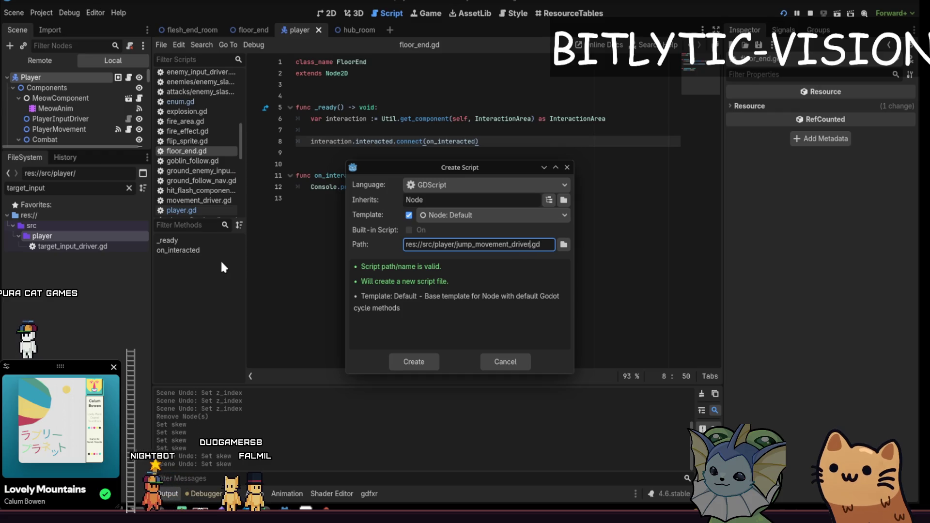
key("Delete")
key("Delete")
key("Delete")
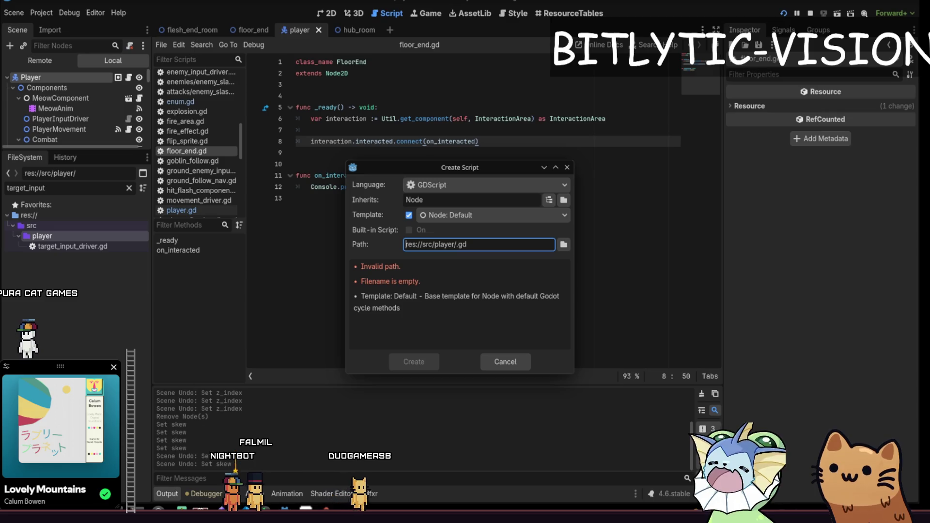
Walk the player cat left and right around the crate pile in the station hall.
key("d")
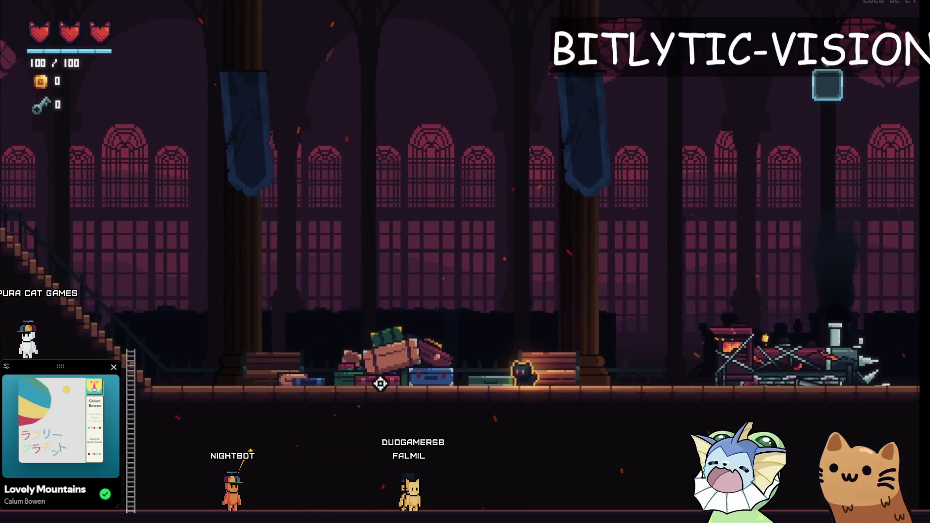
key("a")
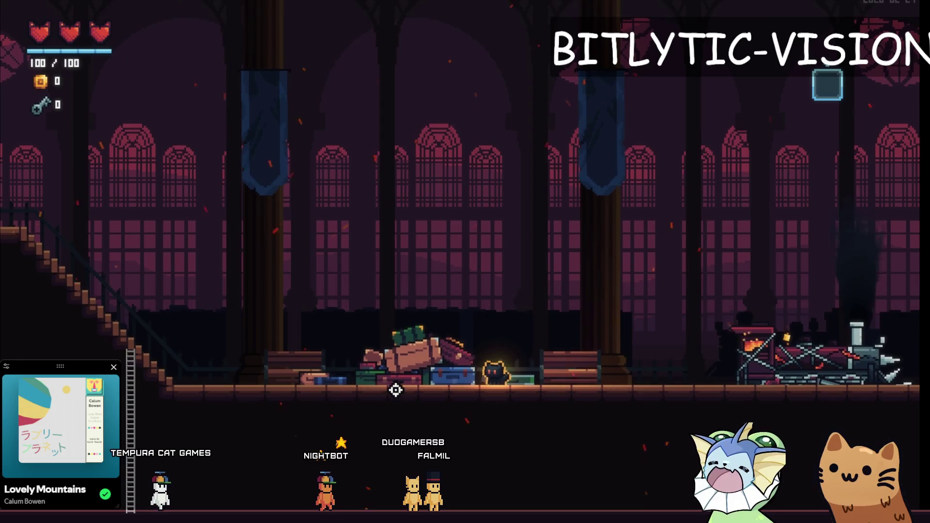
key("d")
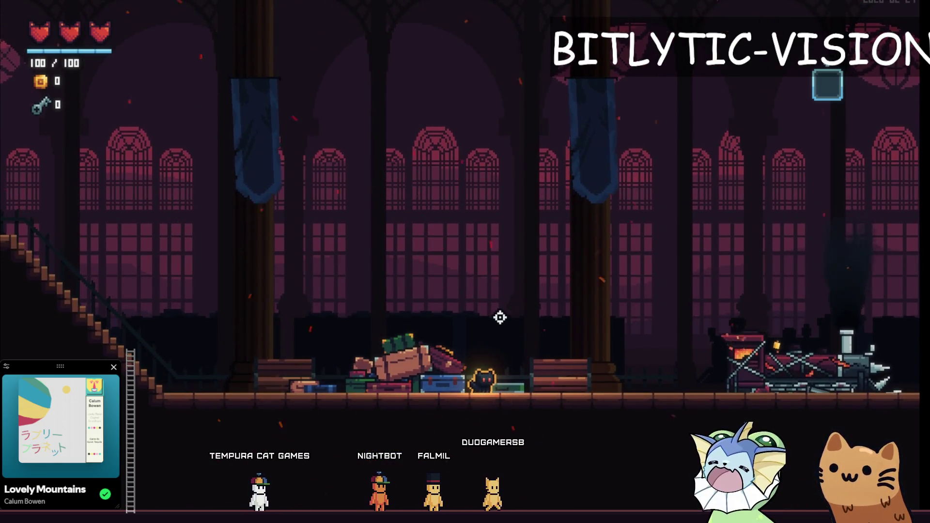
key("a")
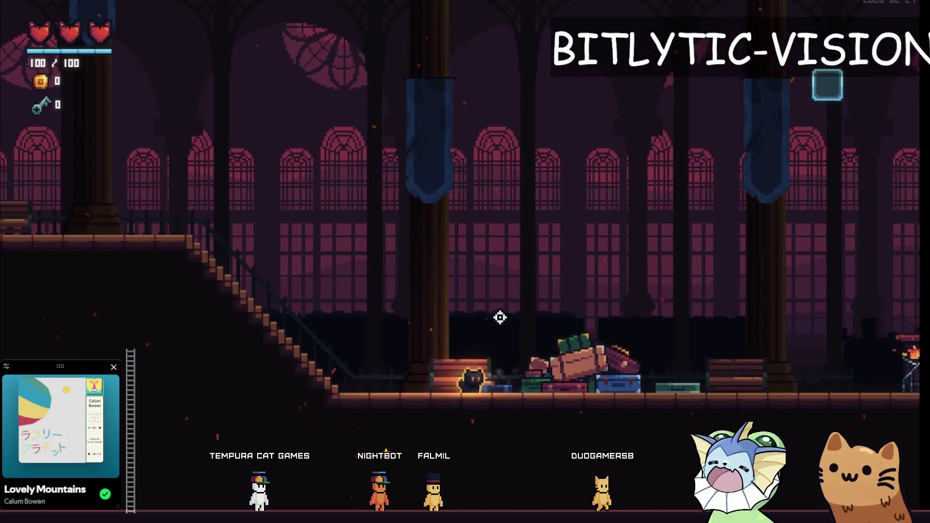
key("d")
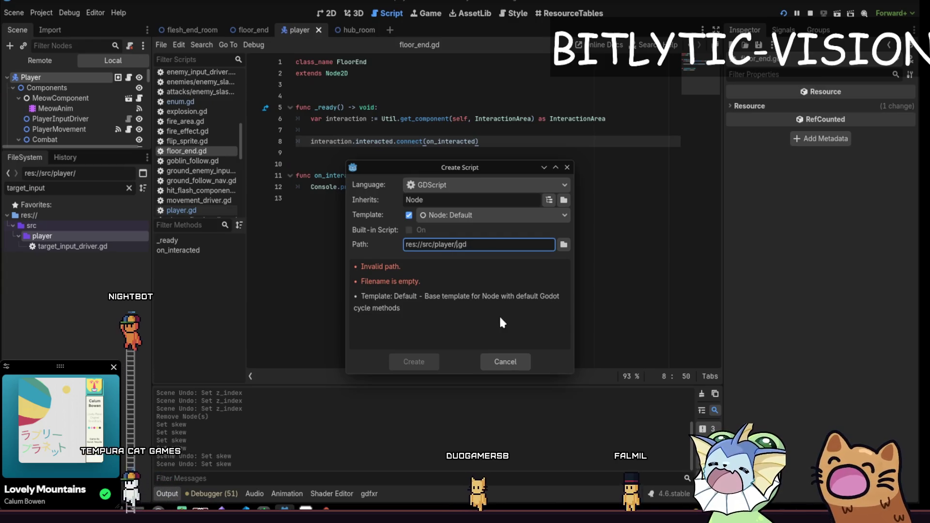
Create the animation_movement_driver script and filter the FileSystem for 'animat'.
type("animation_movement_driver")
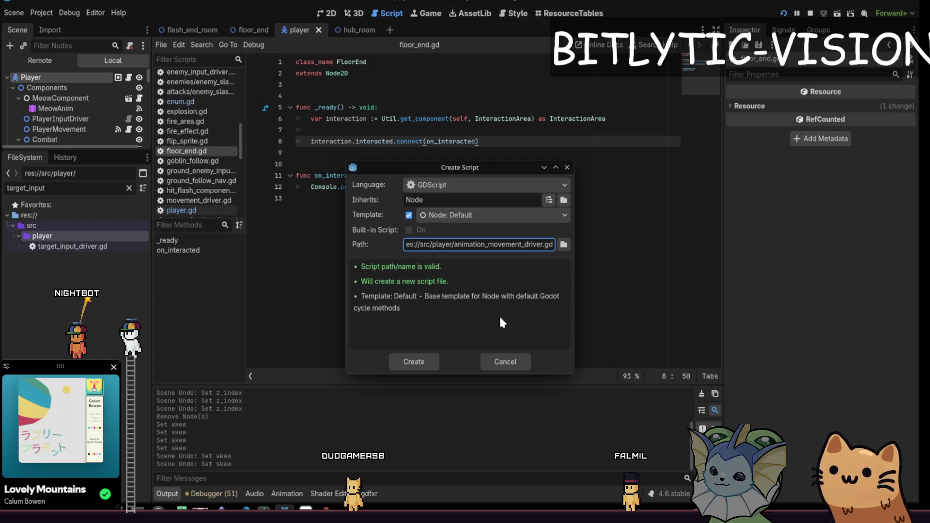
key("Return")
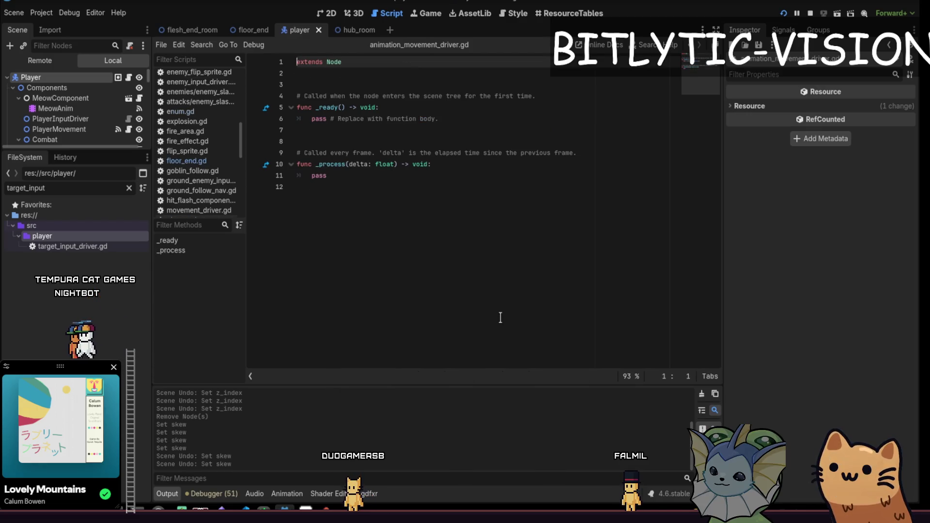
left_click(128, 188)
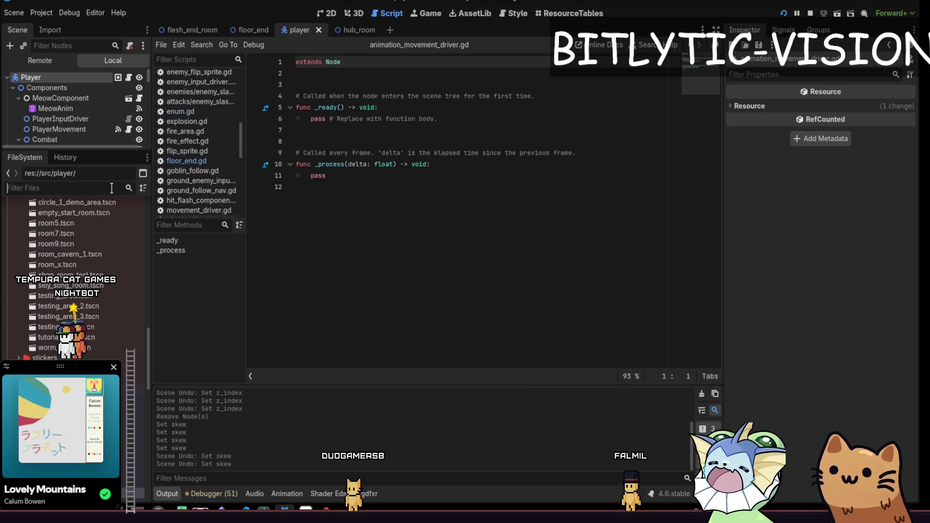
type("animat")
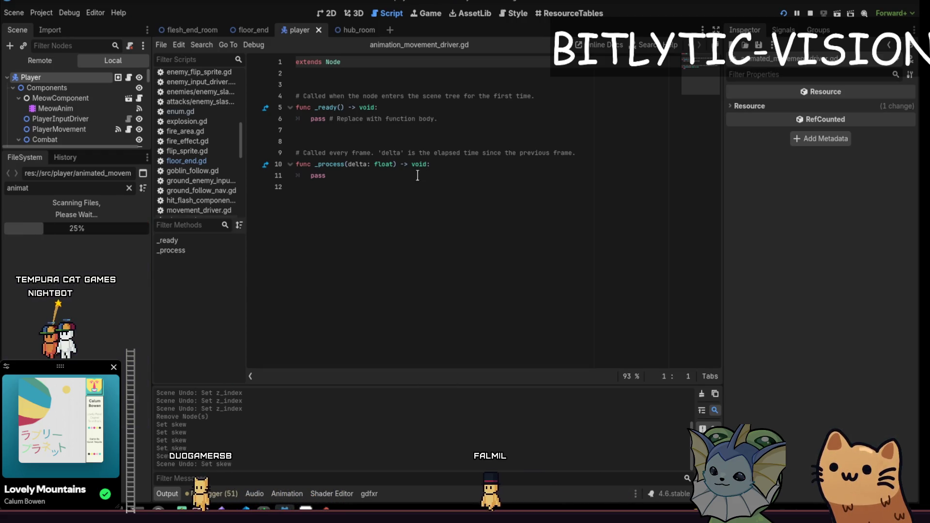
Delete the default template code below the extends line.
left_click_drag(418, 176, 266, 85)
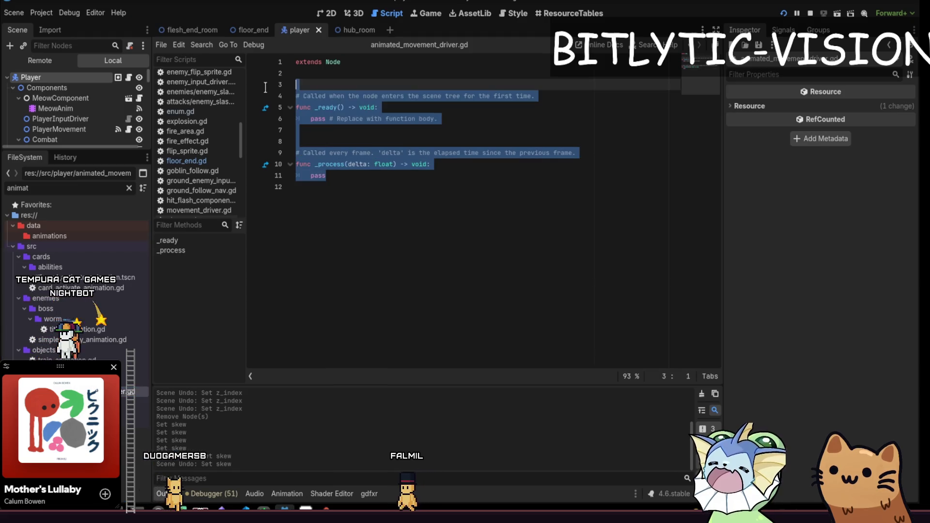
key("BackSpace")
key("Return")
Make the script extend MovementDriver and declare class_name AnimatedMovementDriver.
type("func _r")
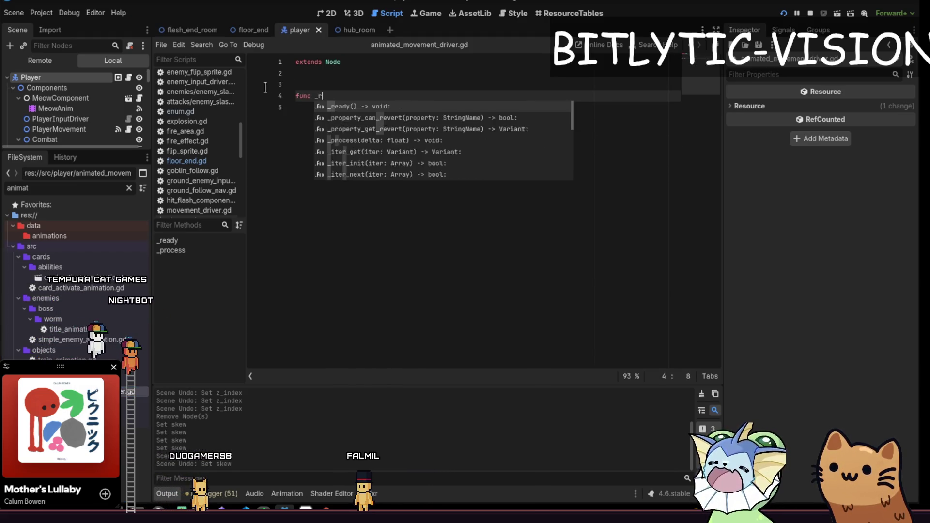
key("BackSpace")
key("BackSpace")
key("BackSpace")
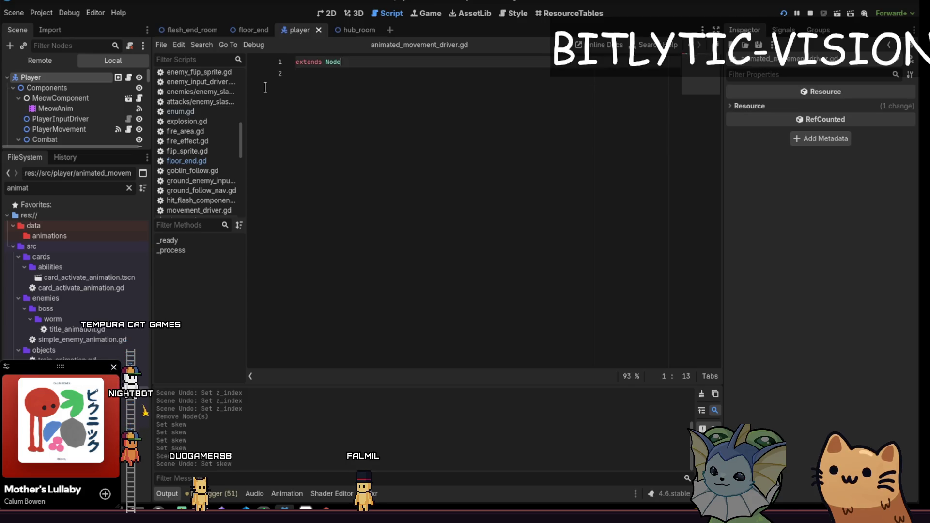
key("BackSpace")
key("BackSpace")
key("BackSpace")
type("movem")
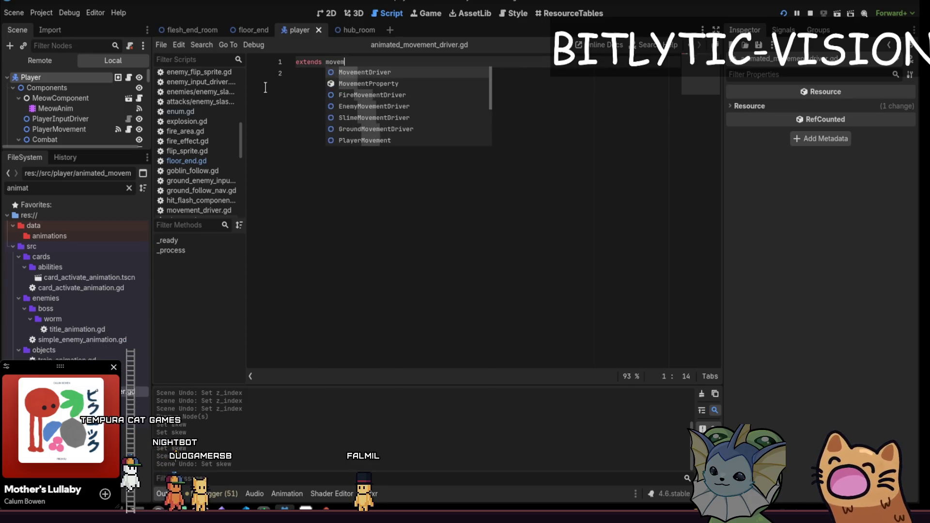
key("Return")
key("ctrl+shift+Return")
type("cla")
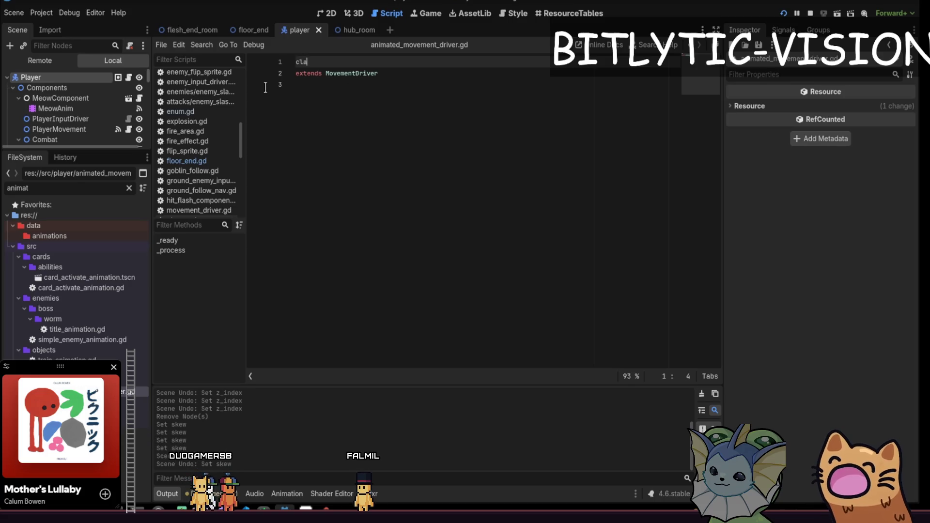
type("ed")
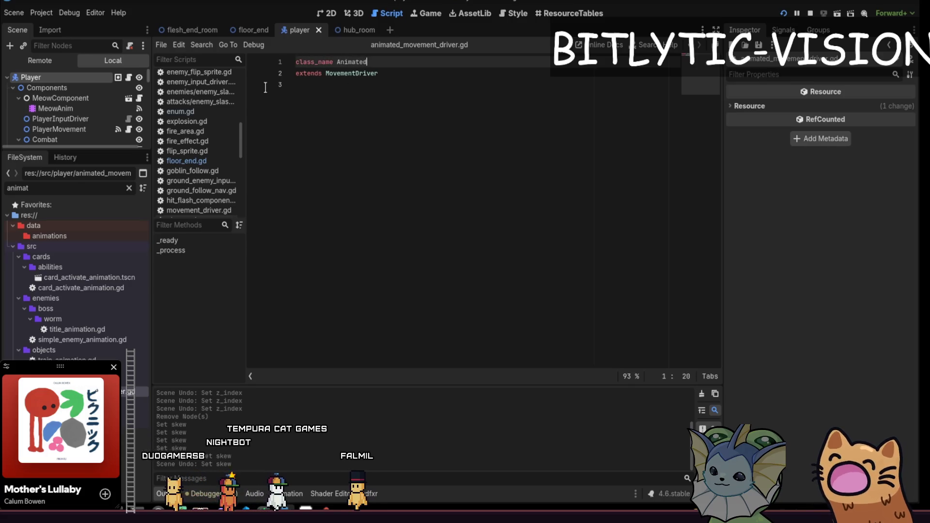
type("iver")
key("Down")
key("Down")
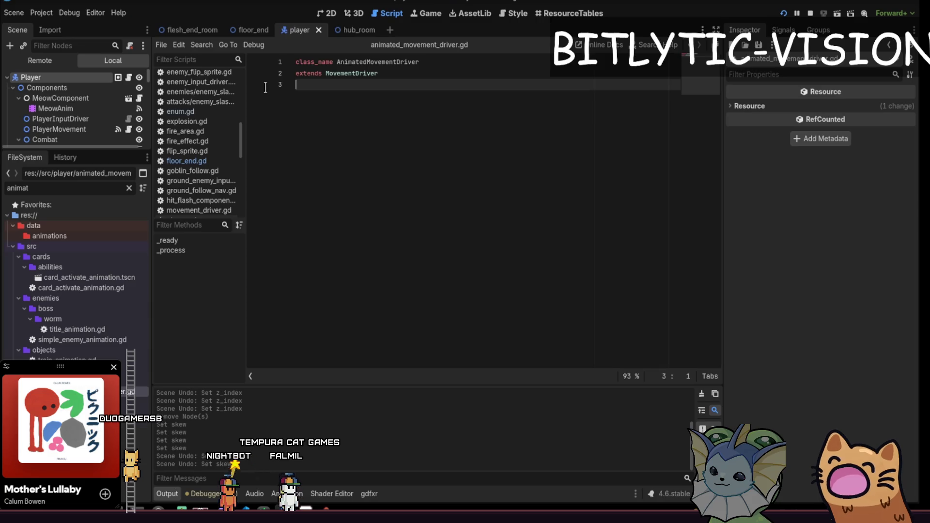
Declare a current_time variable and leave blank lines below it.
key("Return")
key("Return")
key("Return")
key("Up")
key("Up")
key("Return")
type("var current_time := 0.0")
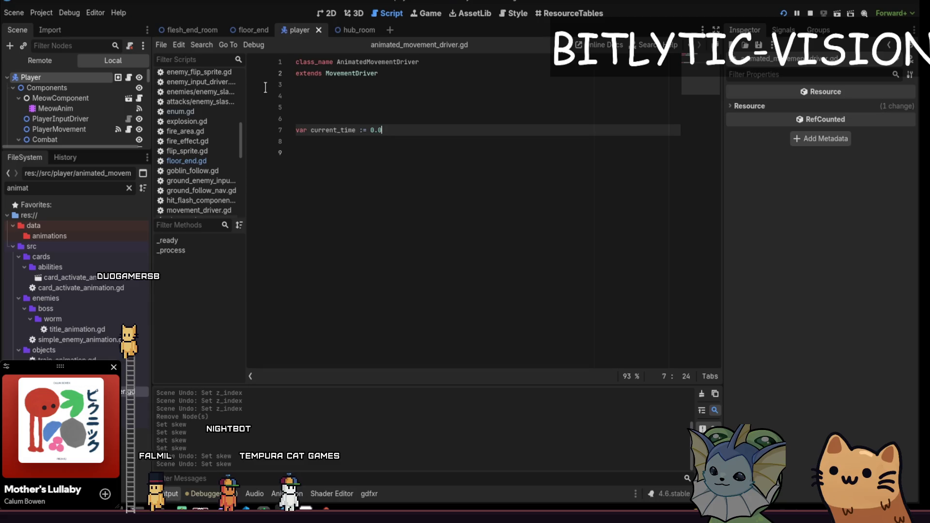
key("Down")
key("Return")
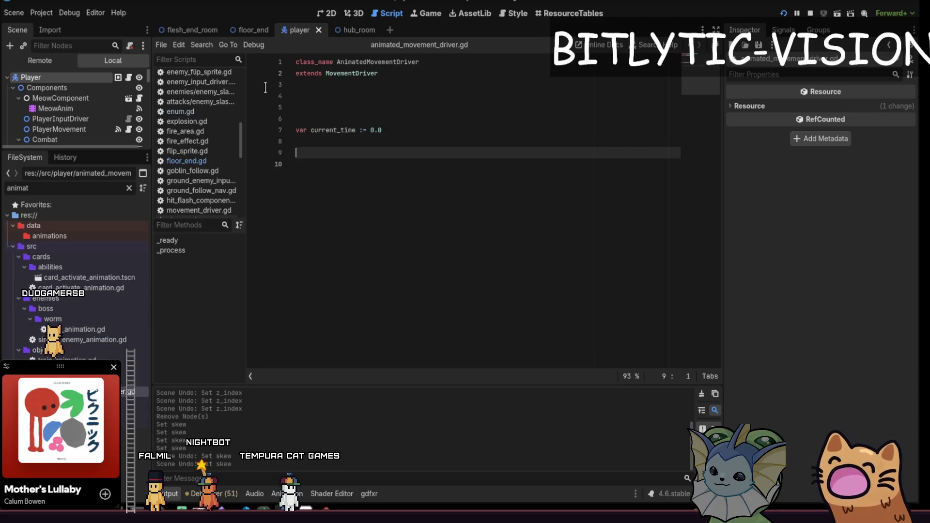
key("Up")
key("Up")
key("Up")
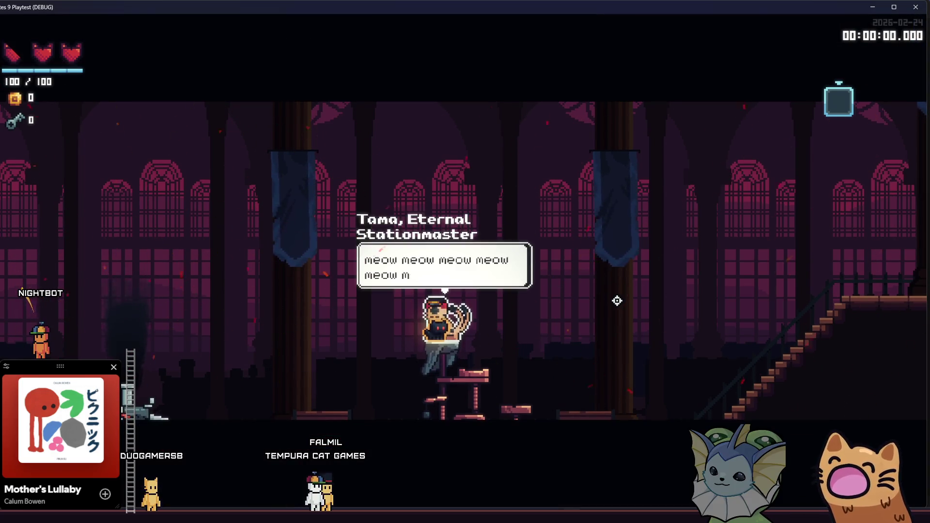
Close the Tama dialogue playtest with F8 to return to the editor.
key("F8")
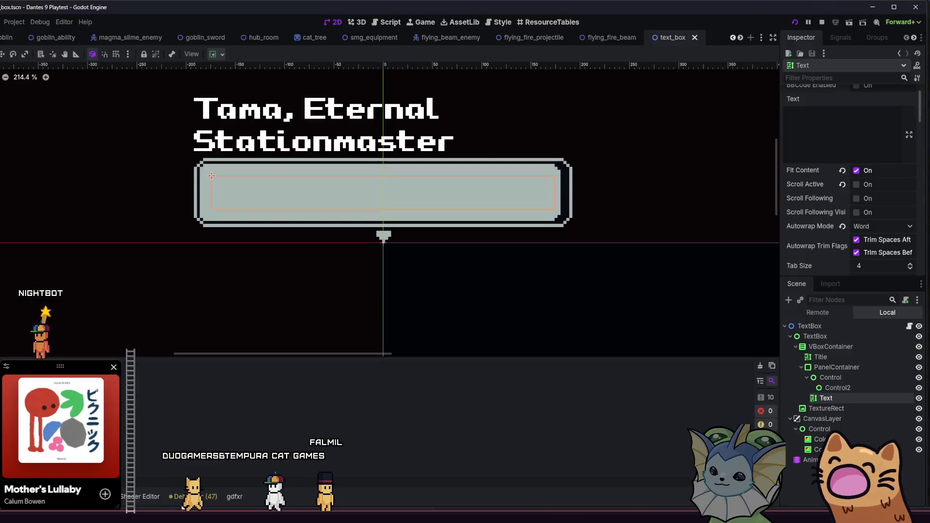
Set the VBoxContainer's Separation constant override to 8, save the scene and run the game.
left_click(859, 355)
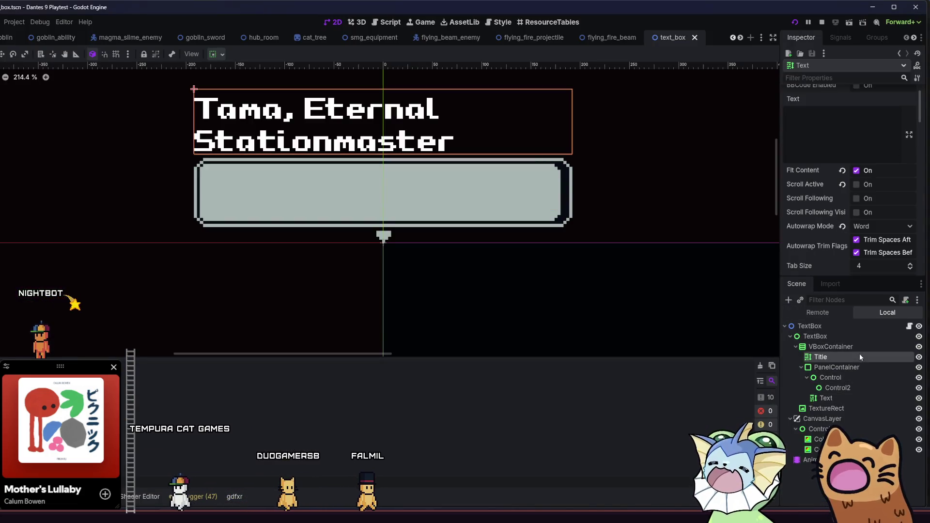
left_click(858, 347)
scroll(837, 172, "up", 2)
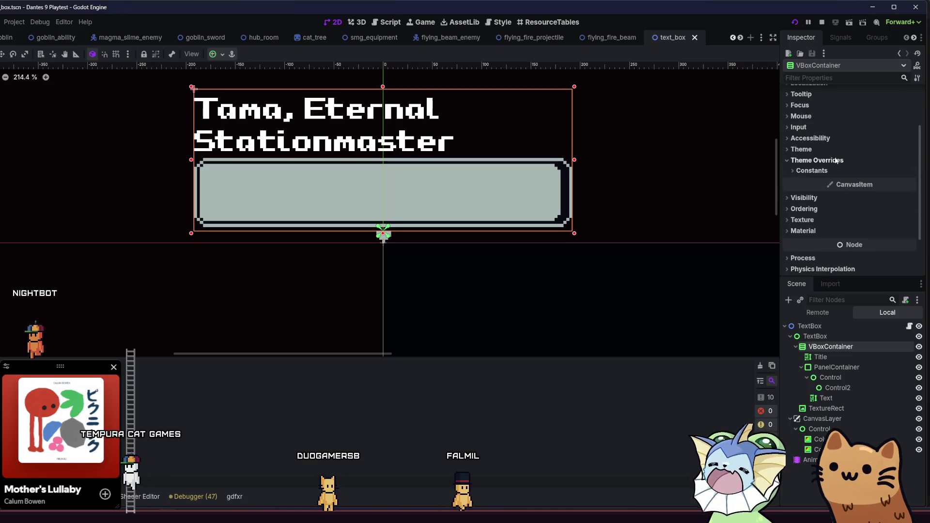
left_click(824, 160)
left_click(830, 171)
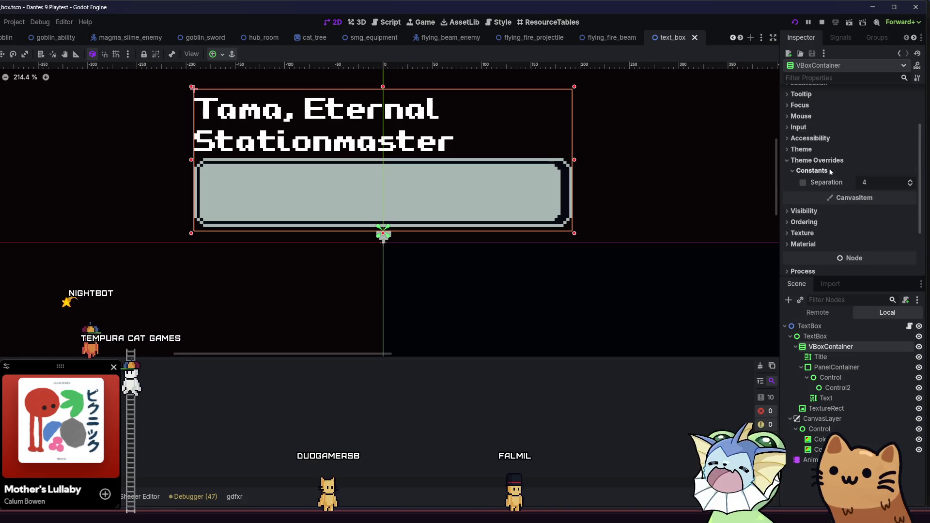
type("8")
key("Return")
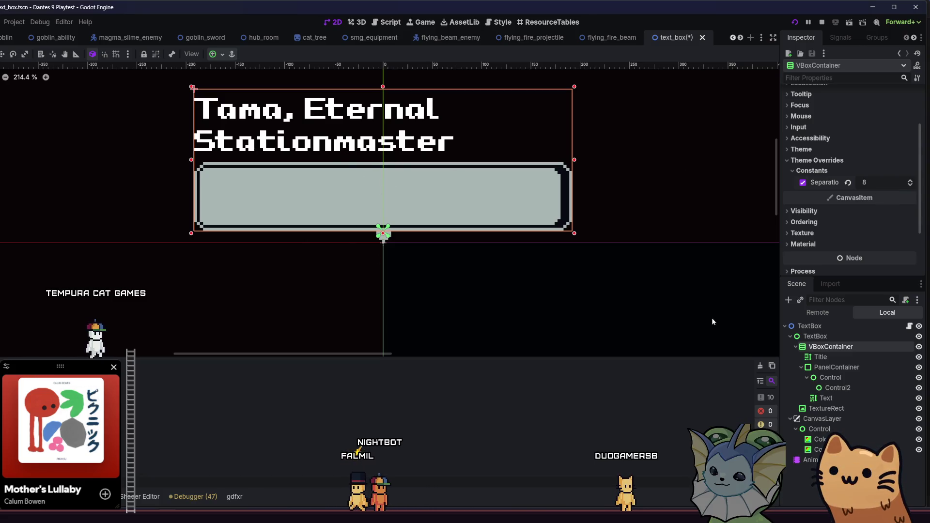
key("ctrl+s")
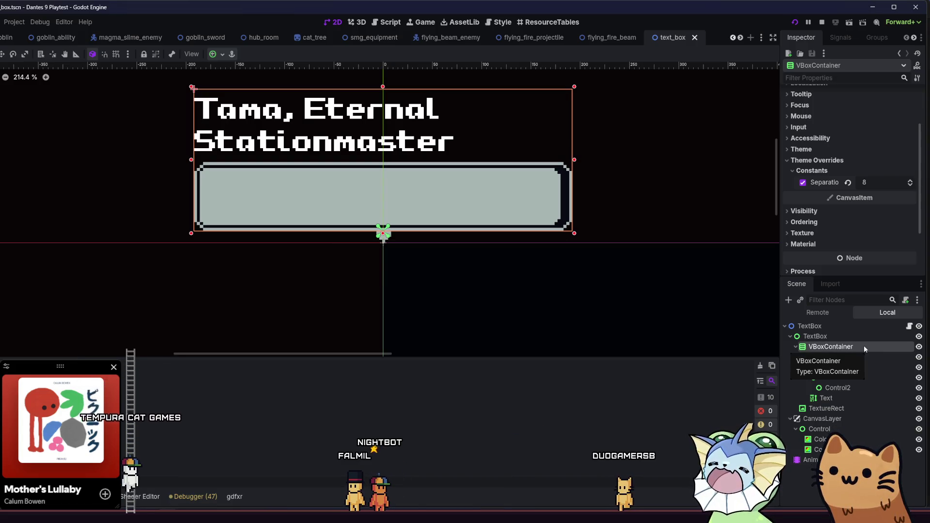
key("F5")
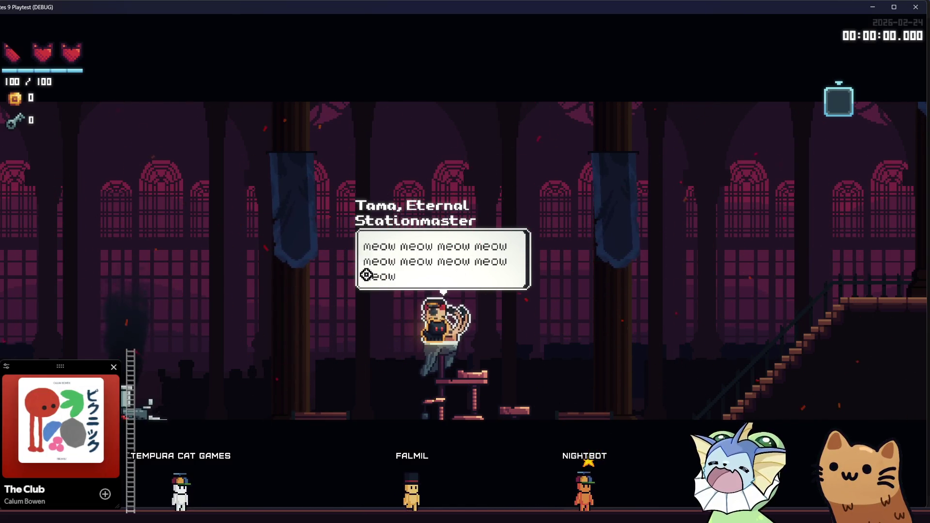
Advance through two of Tama's dialogue lines, then close the game with F8.
left_click(400, 304)
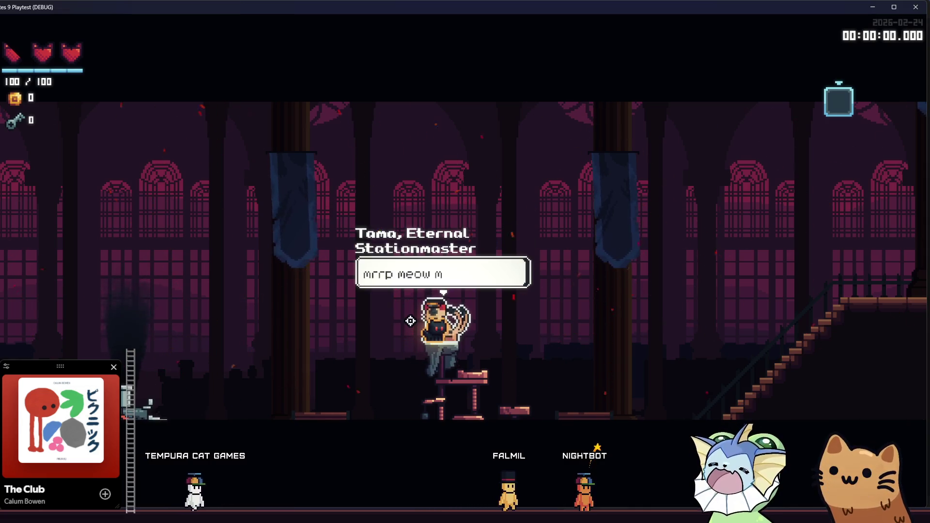
left_click(373, 231)
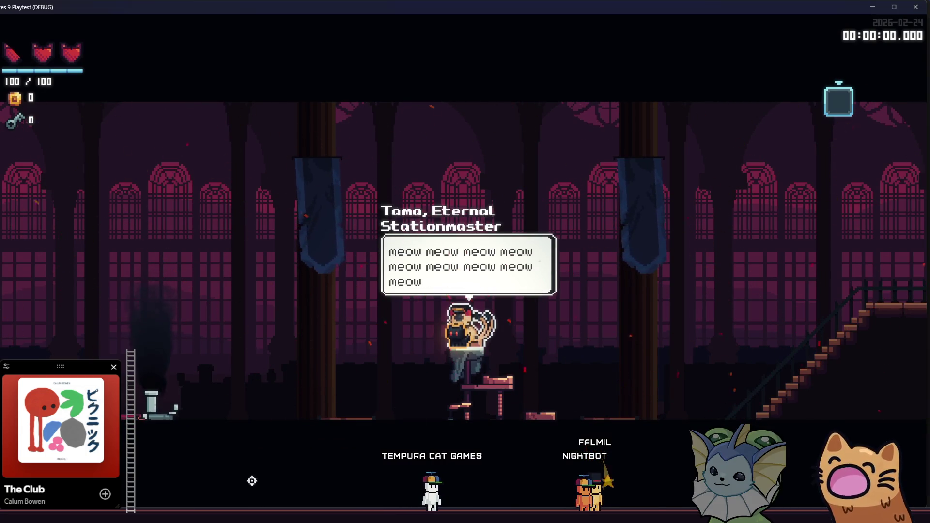
key("F8")
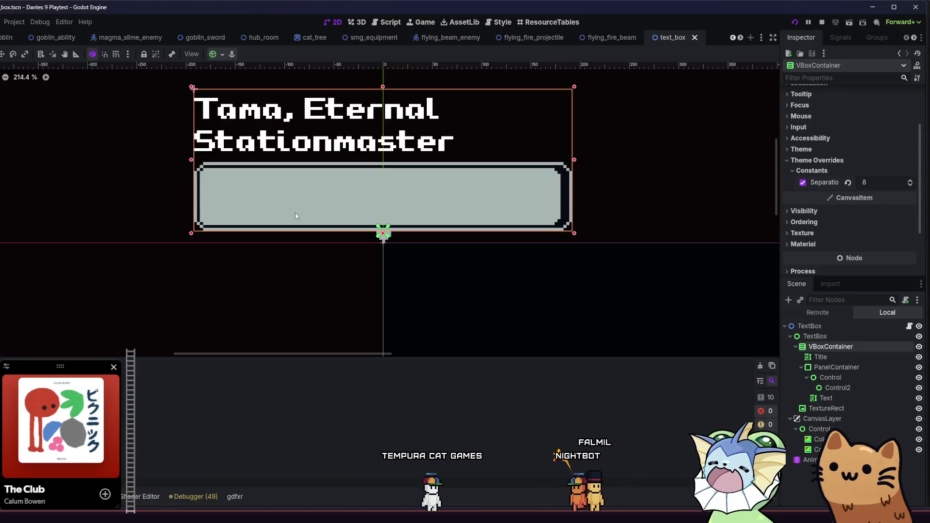
Add a Control node to the VBoxContainer and move it above Title.
scroll(295, 216, "up", 1)
left_click(844, 357)
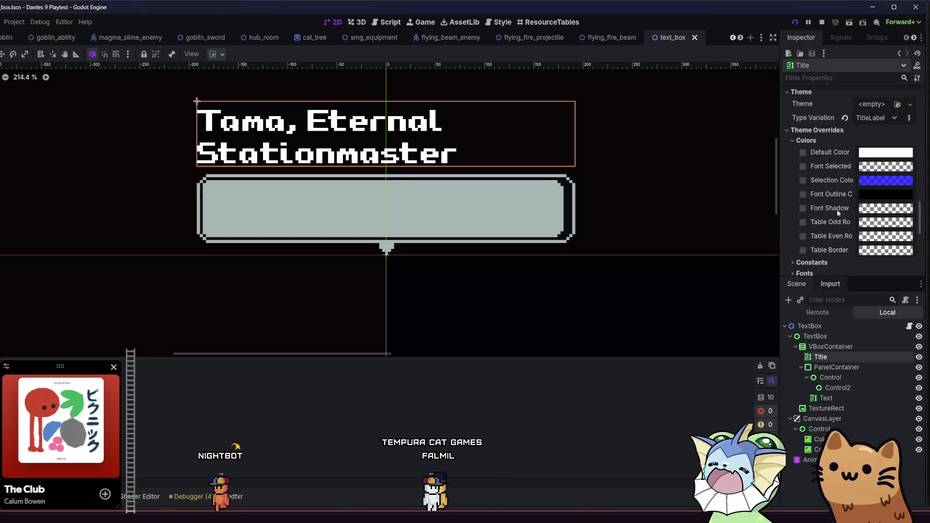
left_click(826, 347)
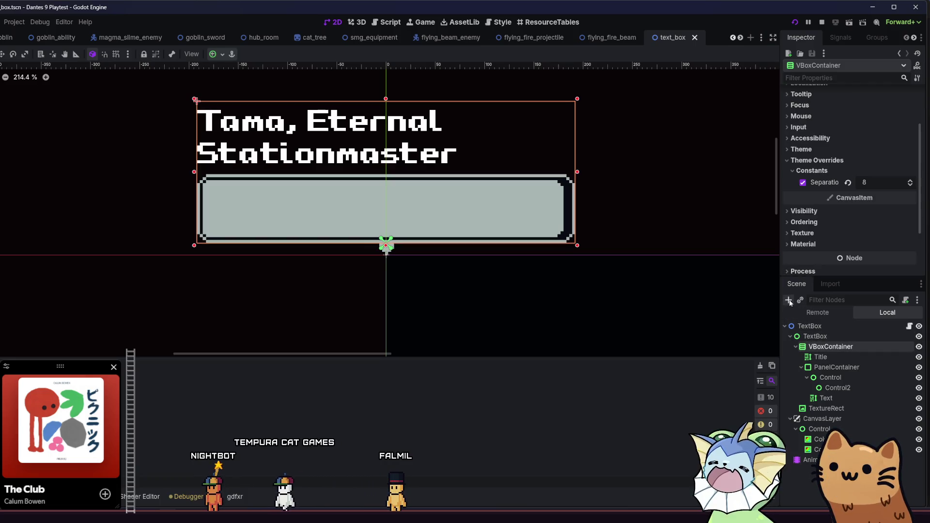
left_click(788, 301)
type("c")
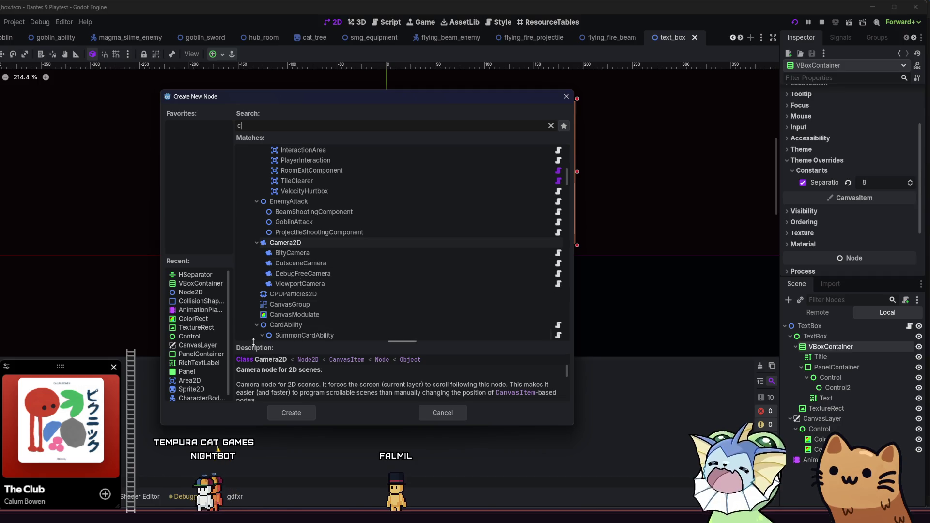
double_click(200, 335)
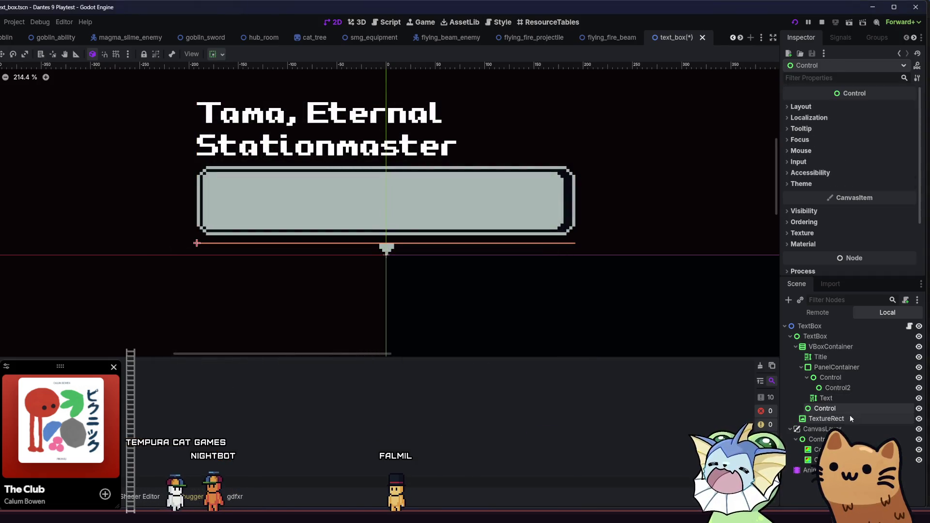
left_click_drag(825, 408, 837, 358)
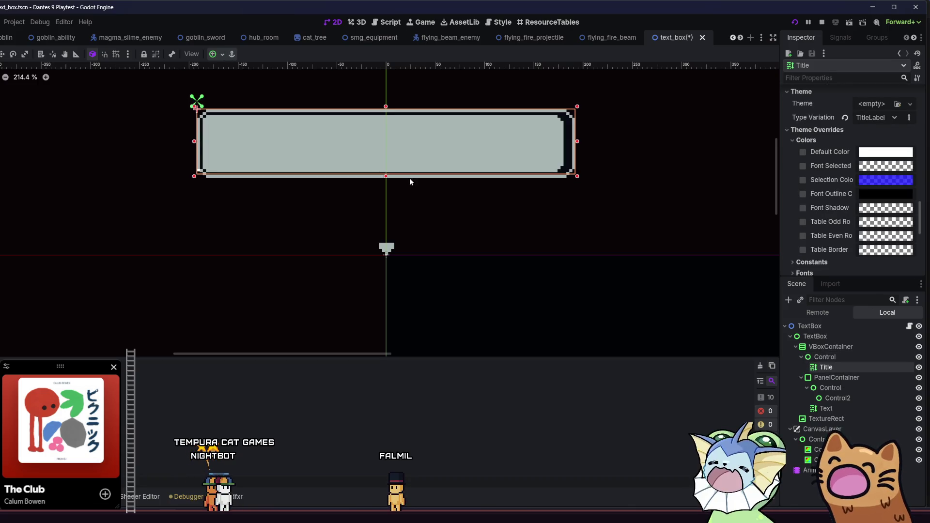
left_click_drag(430, 185, 438, 258)
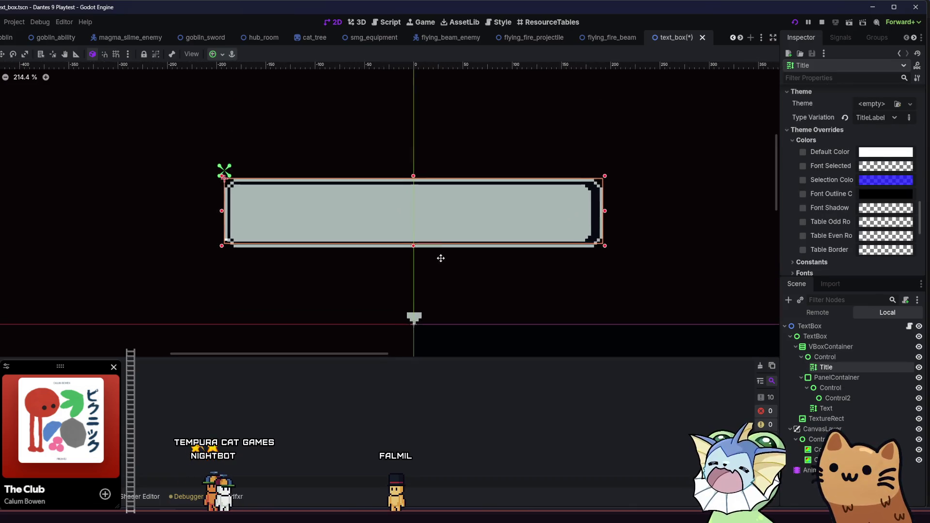
key("ctrl+z")
Change the new Control node's type to MarginContainer.
left_click(825, 358)
right_click(827, 358)
left_click(824, 369)
type("margin")
double_click(339, 215)
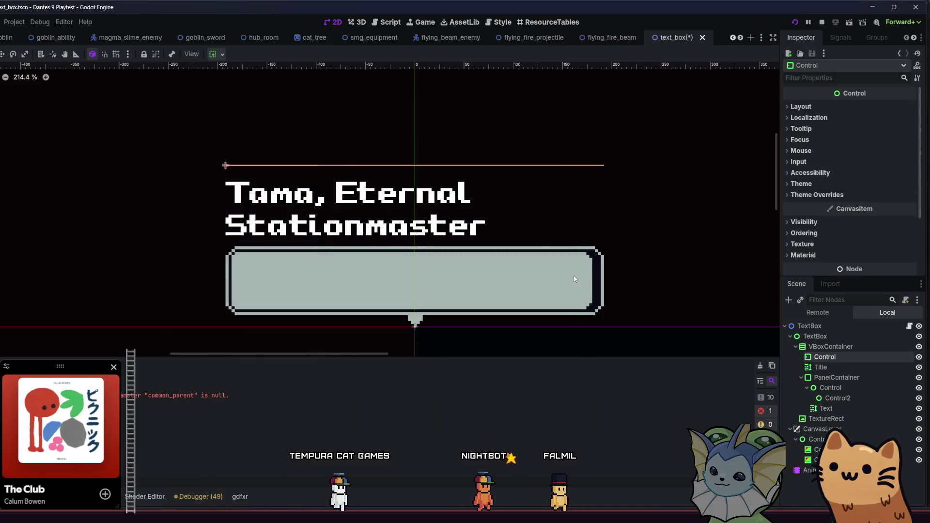
Set the MarginContainer's left margin override to 8 and save the text_box scene.
left_click(873, 365)
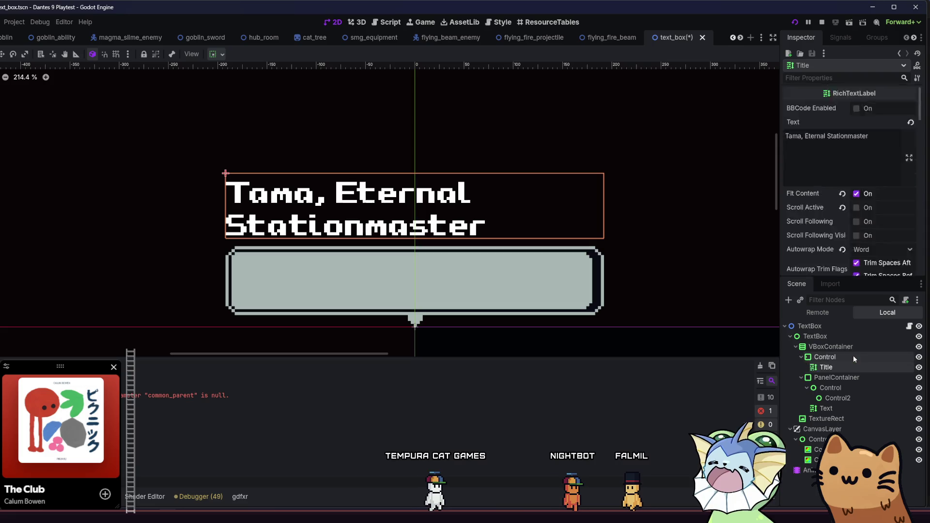
left_click(853, 357)
left_click(213, 53)
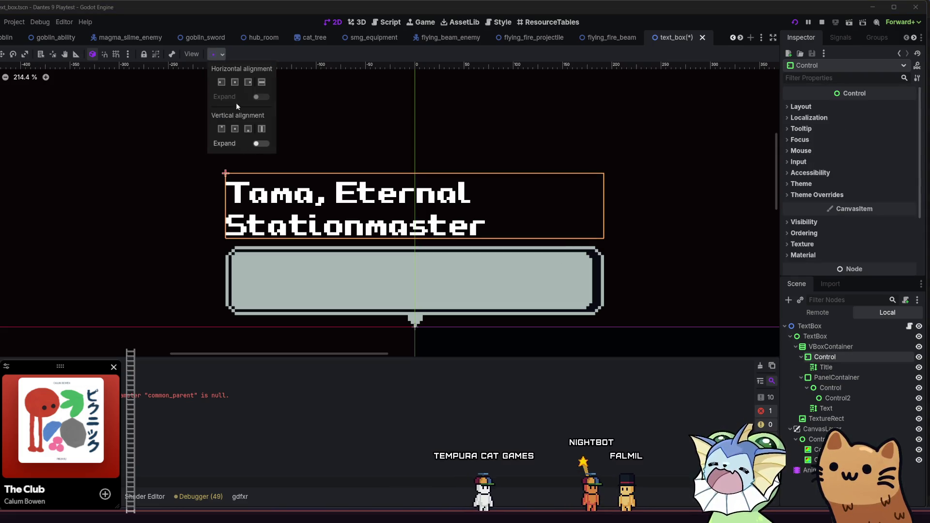
left_click(815, 358)
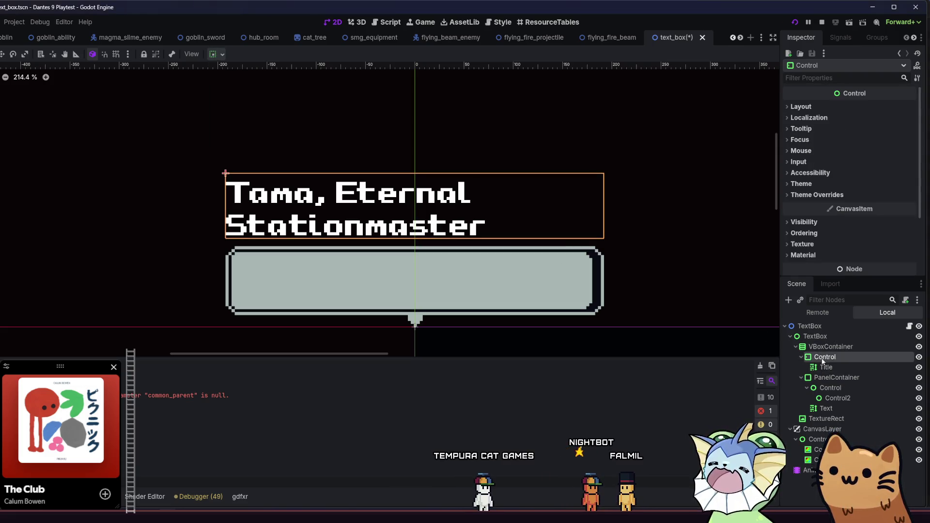
scroll(848, 215, "down", 2)
left_click(838, 149)
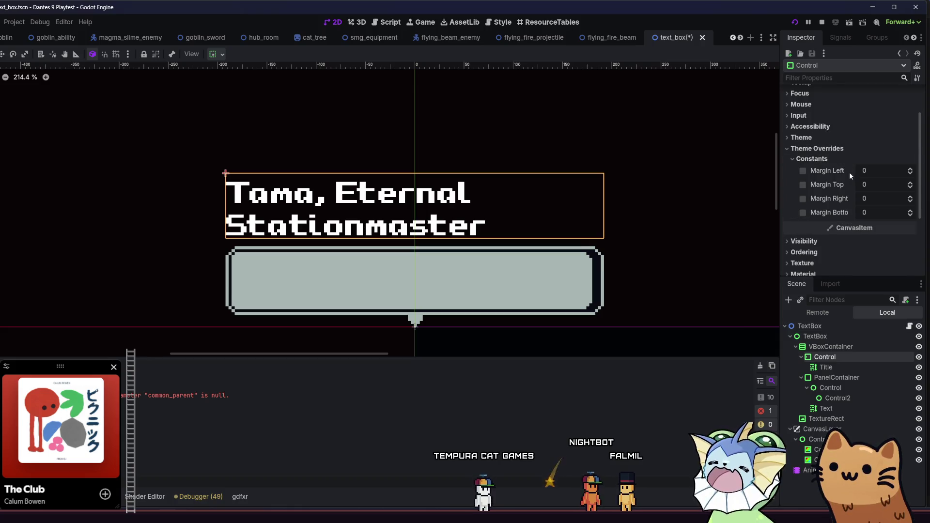
left_click_drag(867, 170, 875, 170)
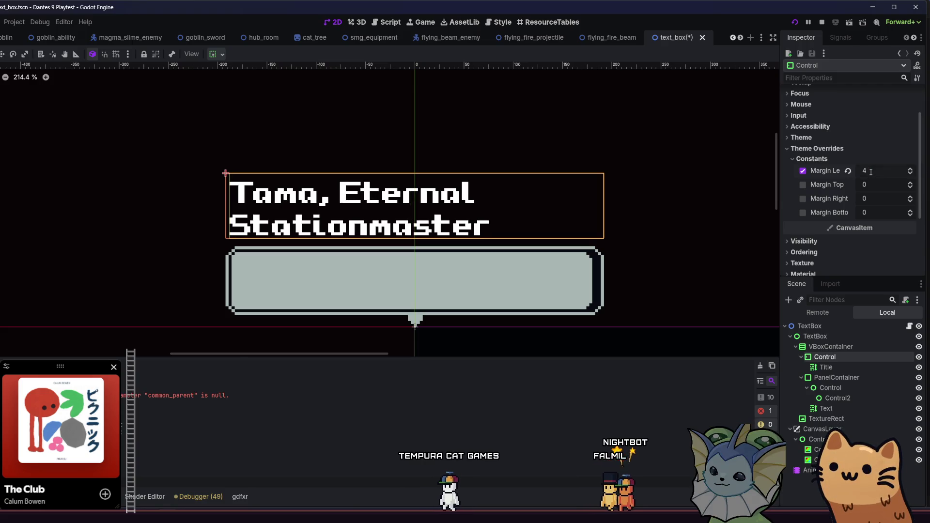
scroll(871, 172, "up", 4)
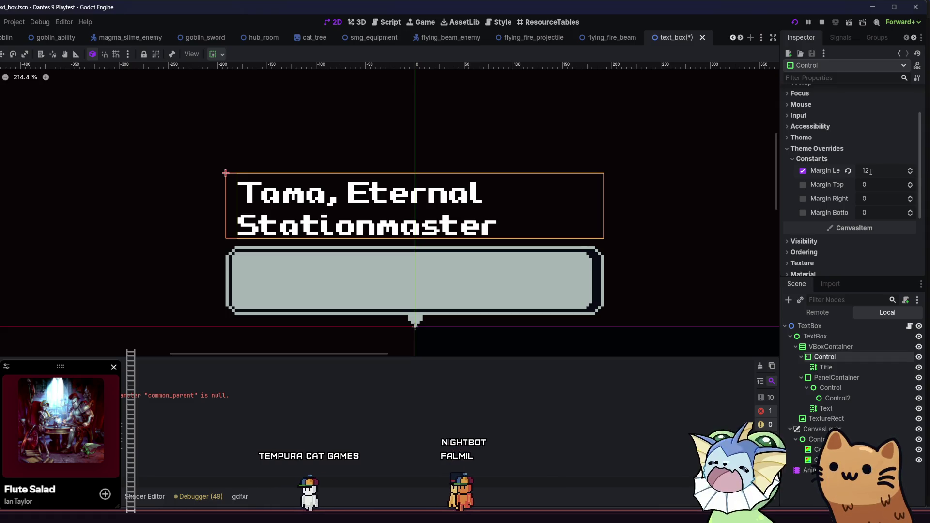
scroll(869, 172, "down", 4)
key("ctrl+s")
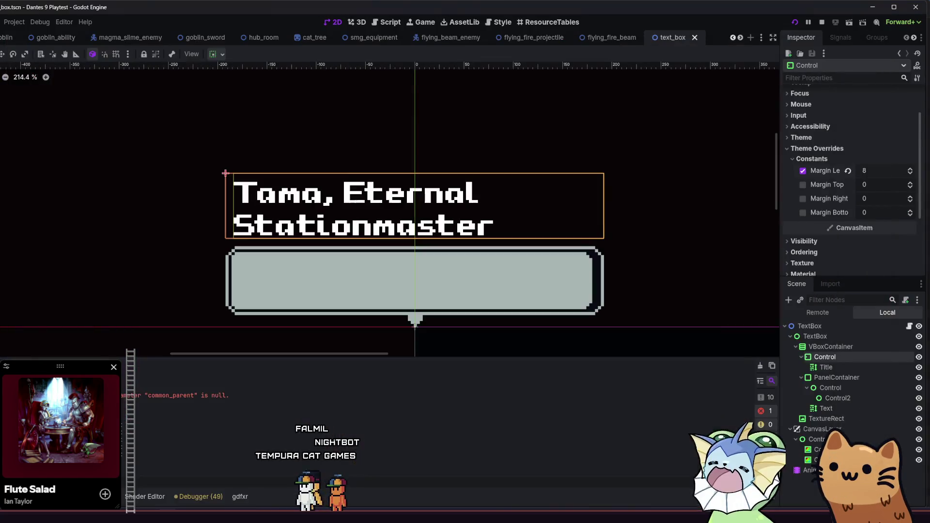
Run the game to test the indented title.
scroll(689, 239, "down", 2)
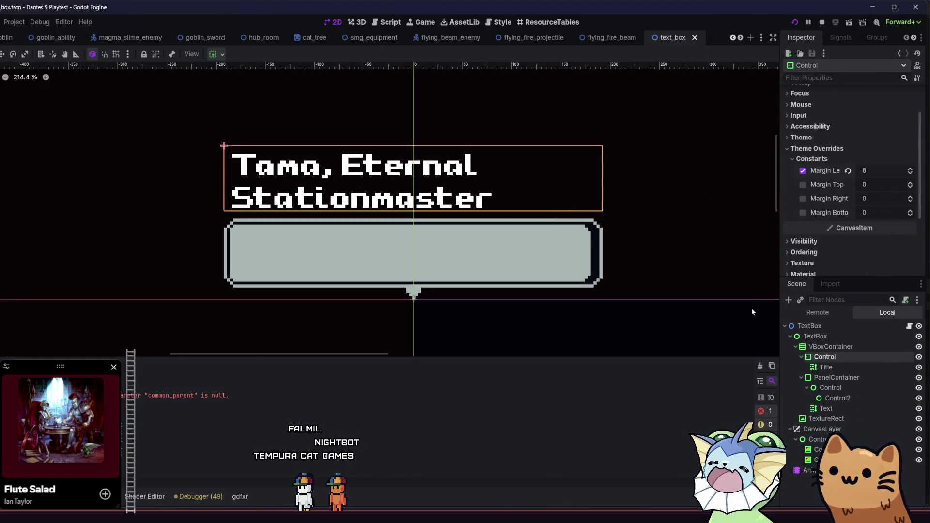
left_click(852, 366)
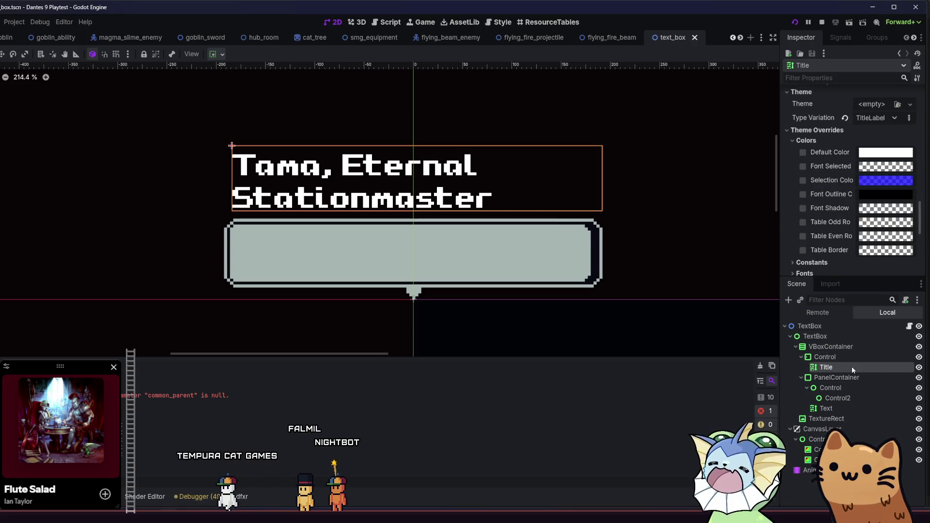
left_click(853, 355)
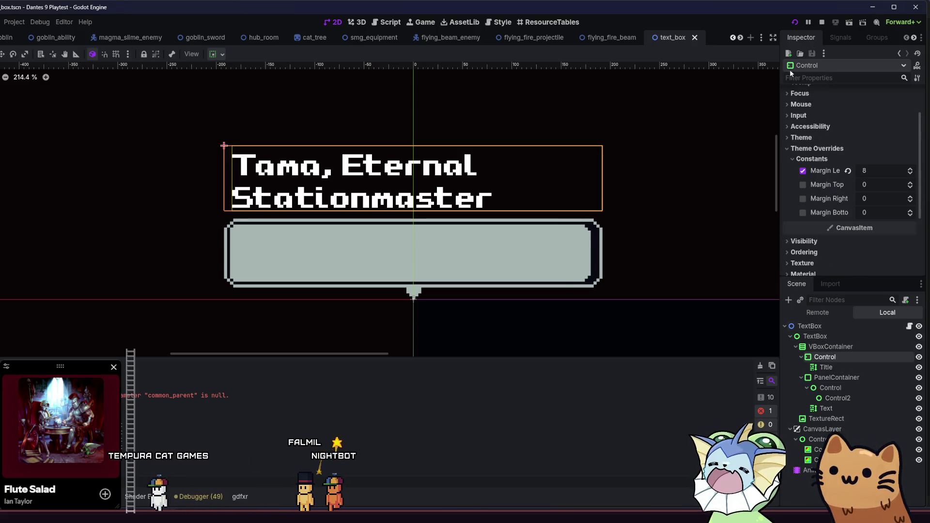
left_click(796, 22)
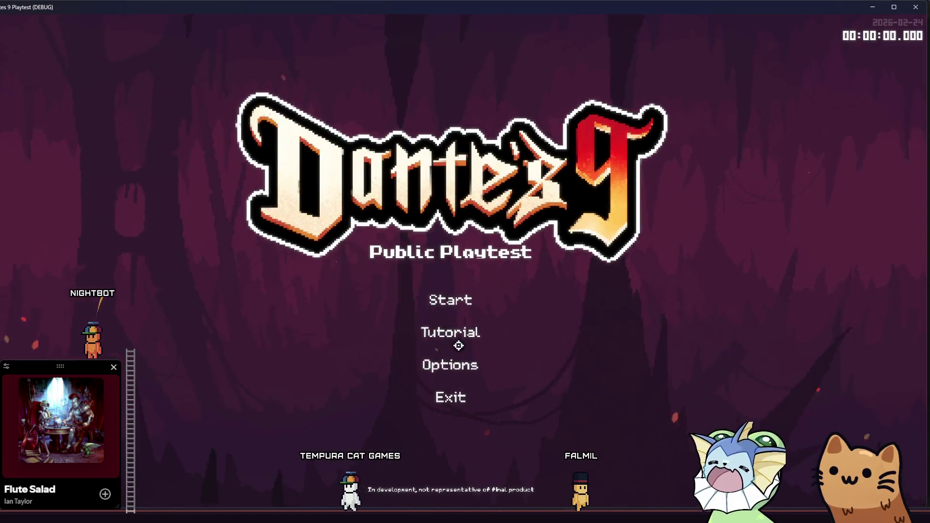
Start a new game from the Dantes 9 main menu.
left_click(414, 290)
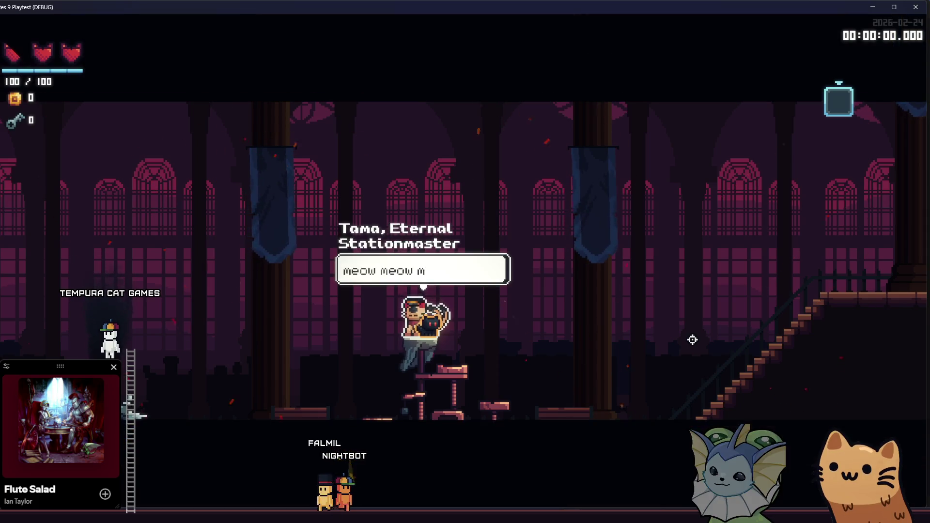
Walk the cat toward the train and back to Tama to trigger her dialogue.
key("a")
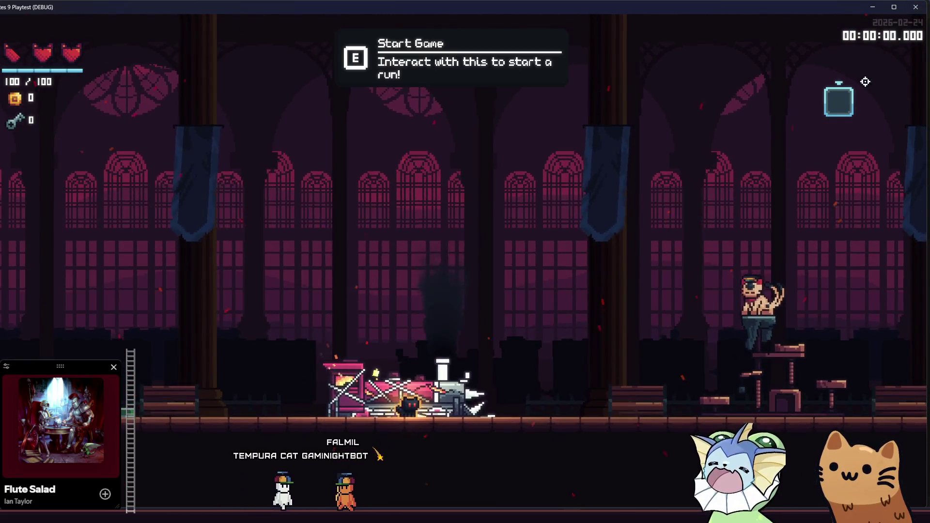
key("d")
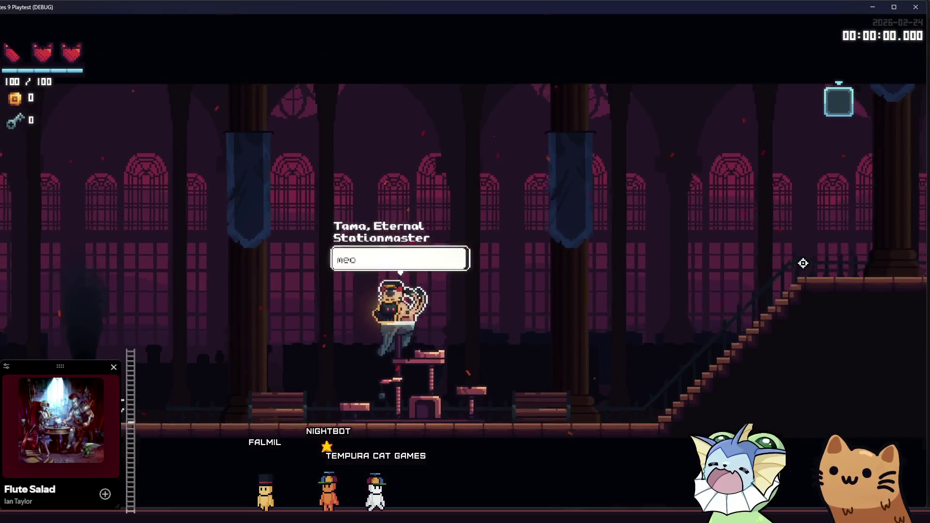
End Tama's dialogue, then open and close the cat skin selection at the crates.
key("a")
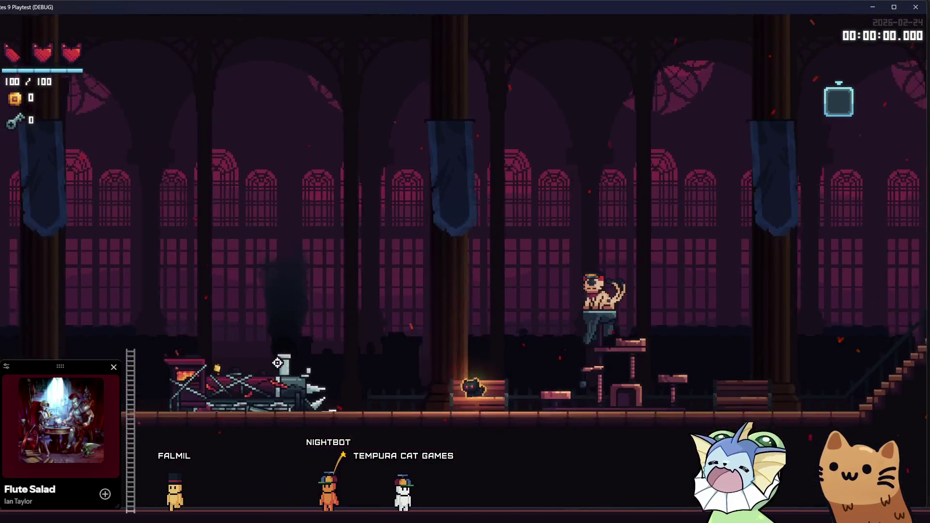
key("a")
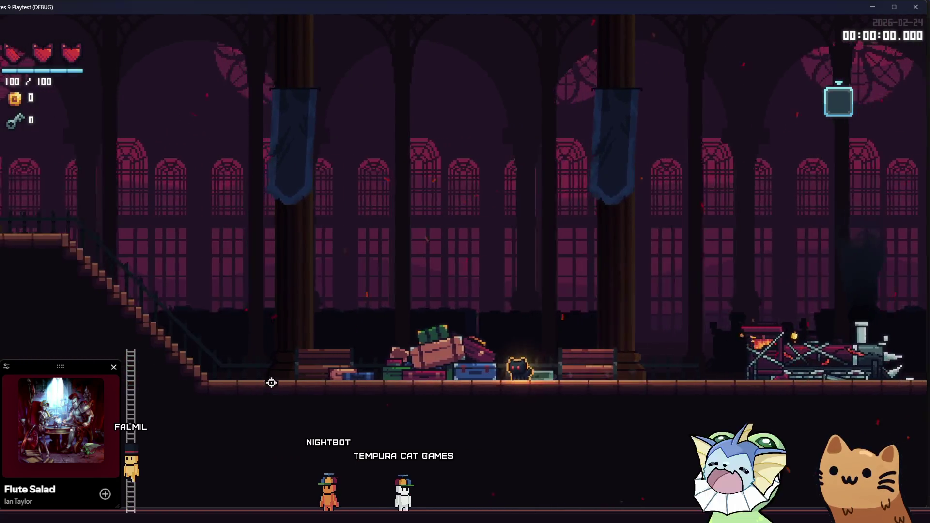
key("e")
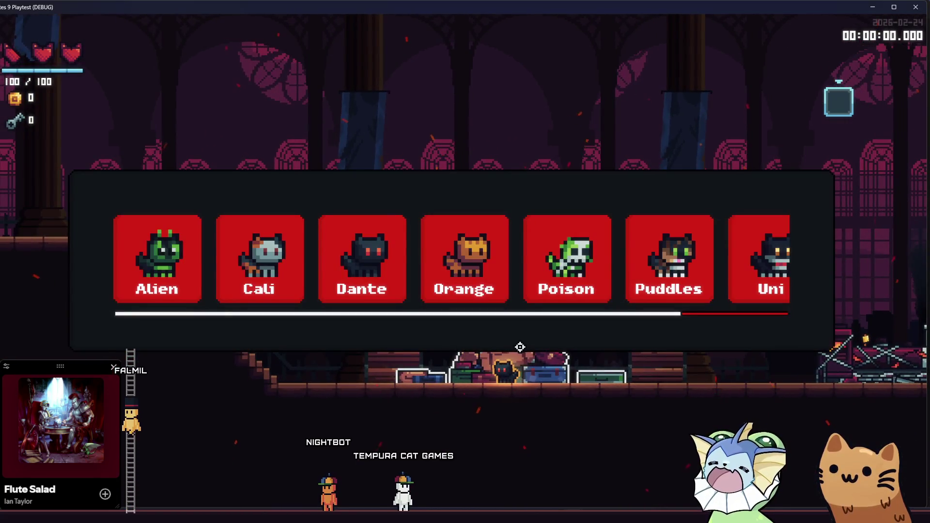
key("d")
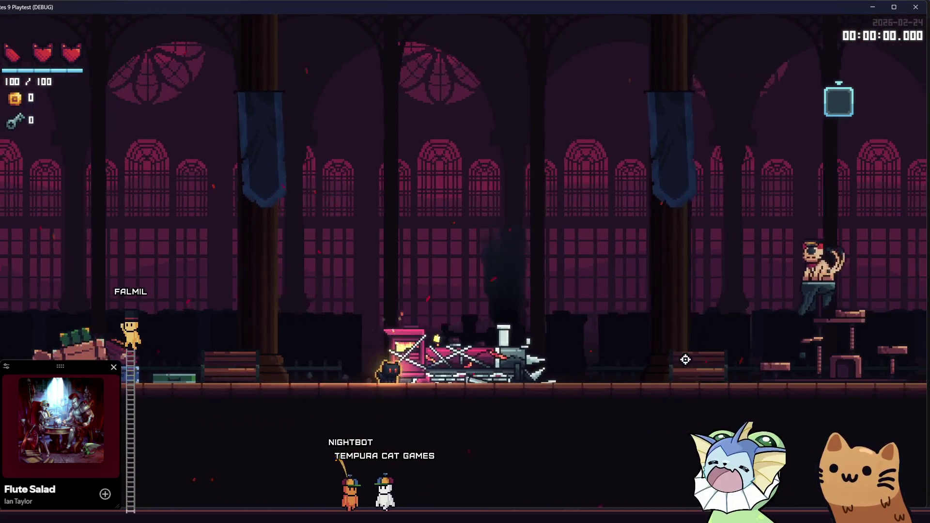
Flip the card book between its Deck and Collection pages, closing and reopening it.
key("e")
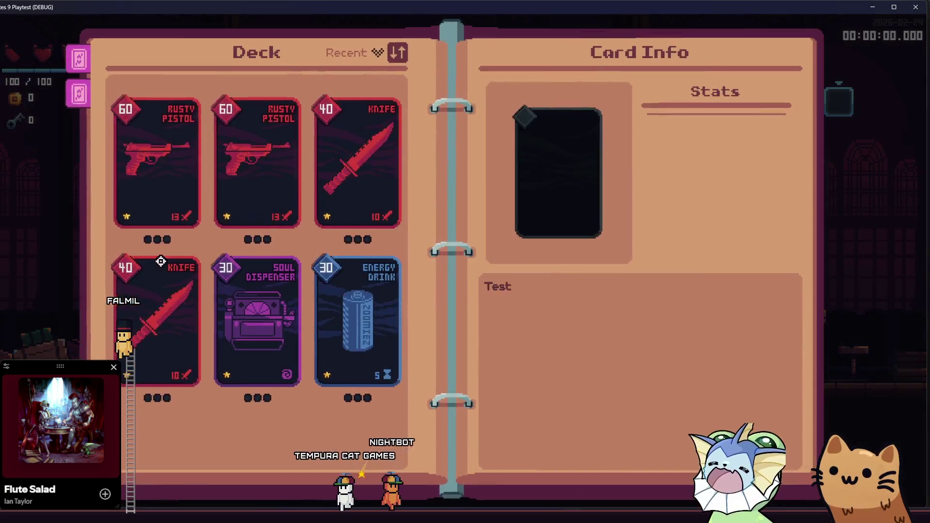
left_click(81, 76)
left_click(81, 75)
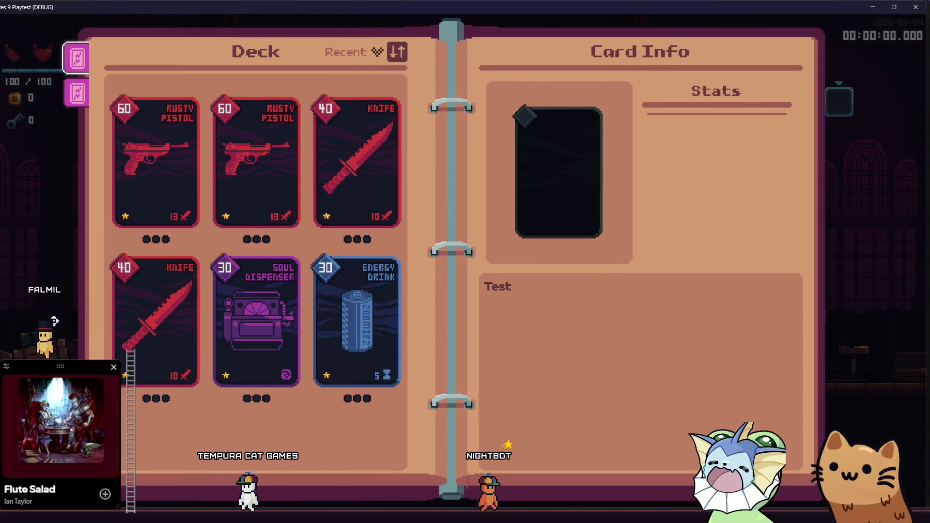
left_click(78, 46)
left_click(77, 90)
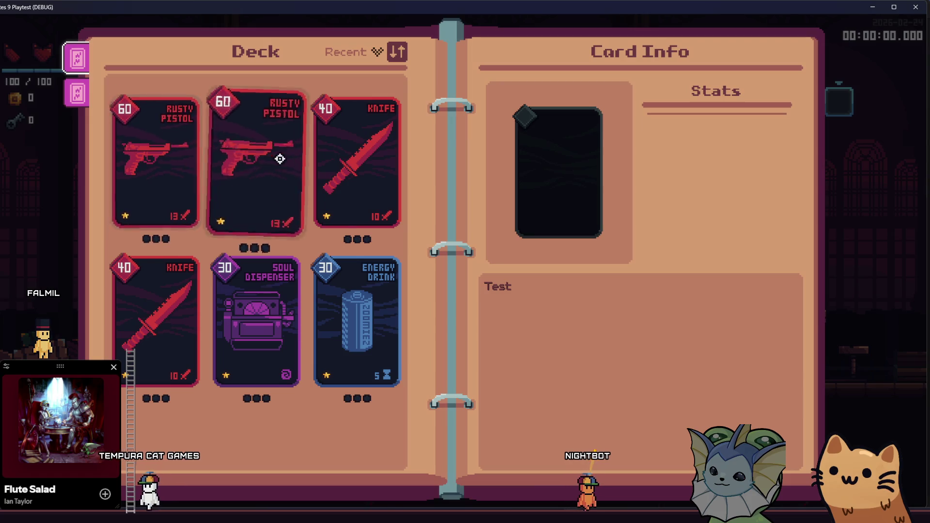
left_click(76, 92)
left_click(76, 58)
left_click(76, 92)
key("Escape")
key("Tab")
key("Escape")
key("Tab")
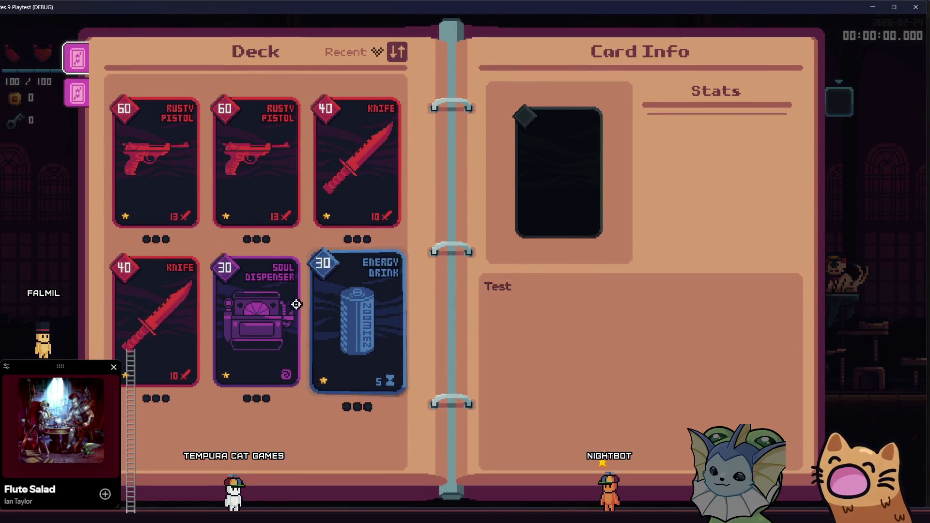
left_click(89, 101)
left_click(83, 49)
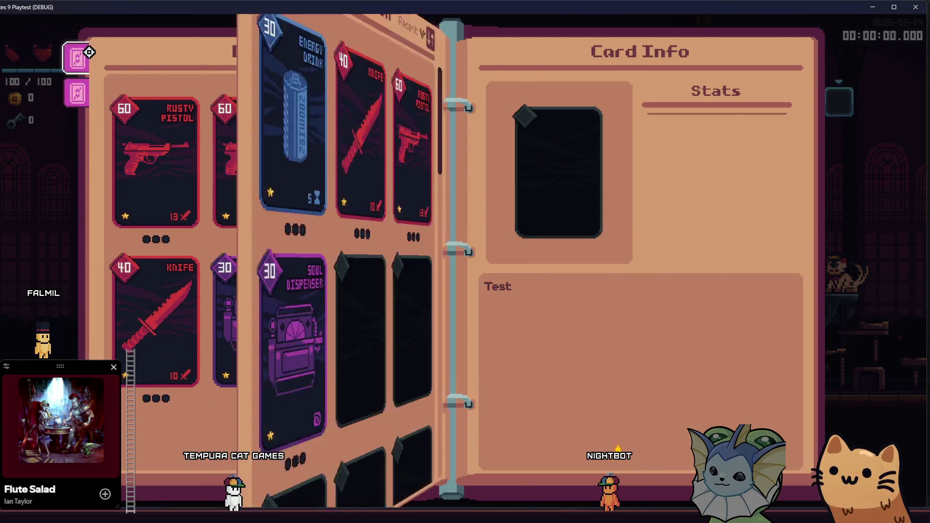
key("Escape")
key("Tab")
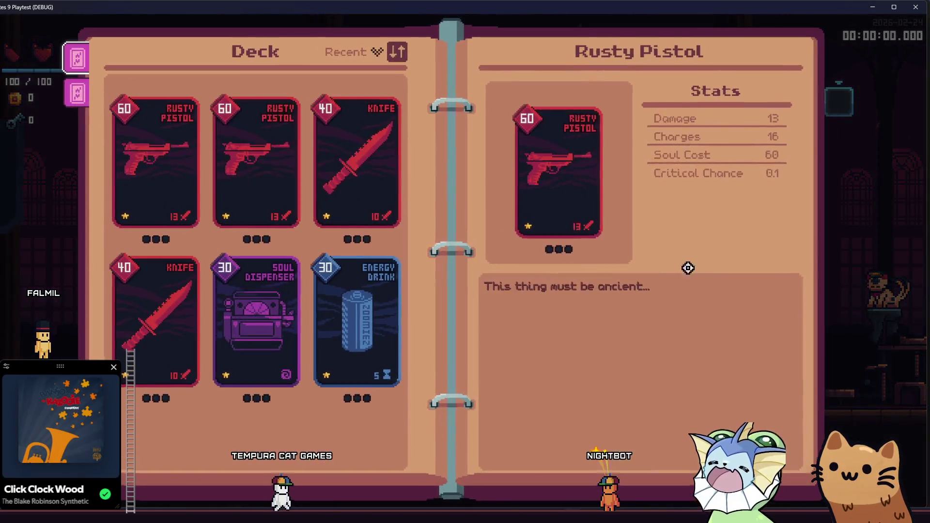
key("Escape")
Walk the cat to the stairs and back, toggle the card book, then close the playtest window.
key("d")
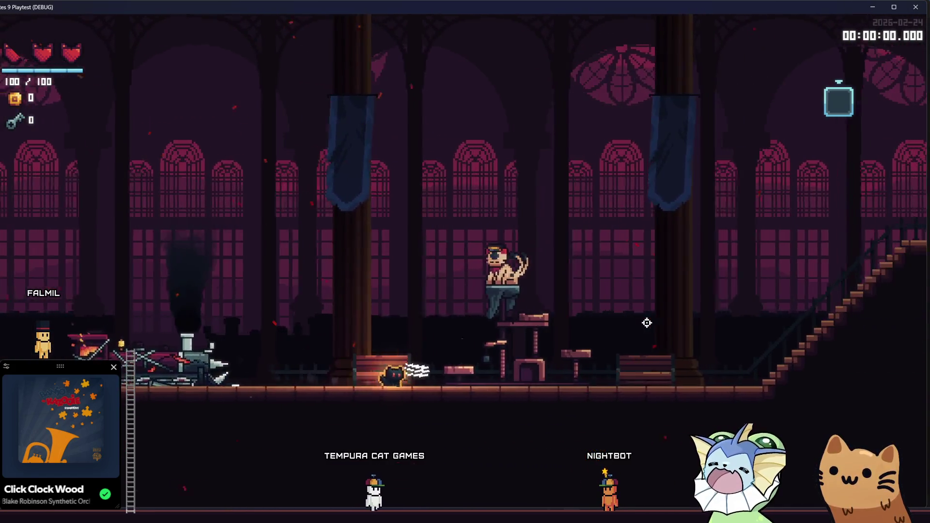
key("d")
key("a")
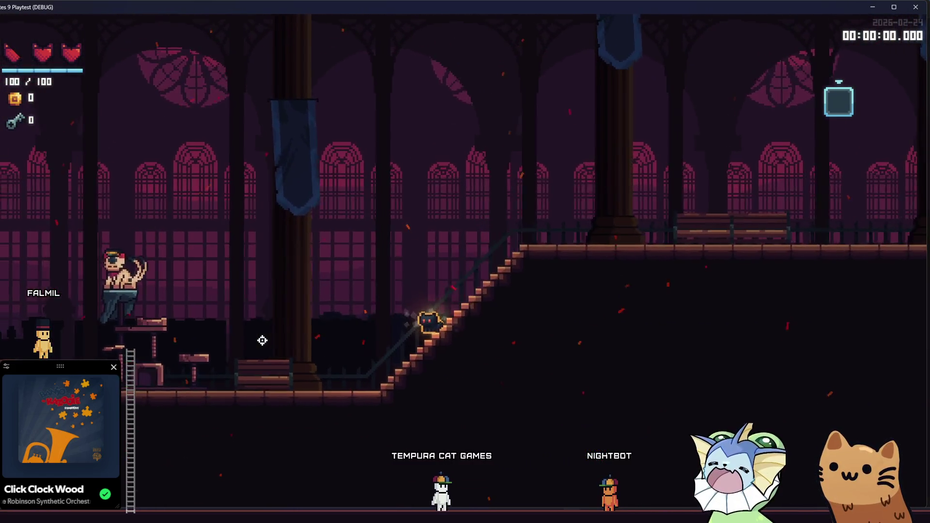
key("a")
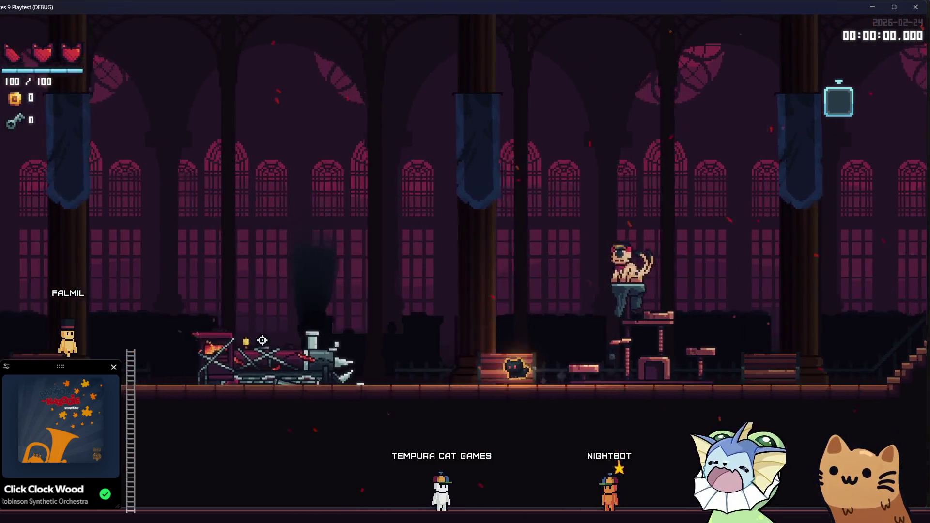
key("Tab")
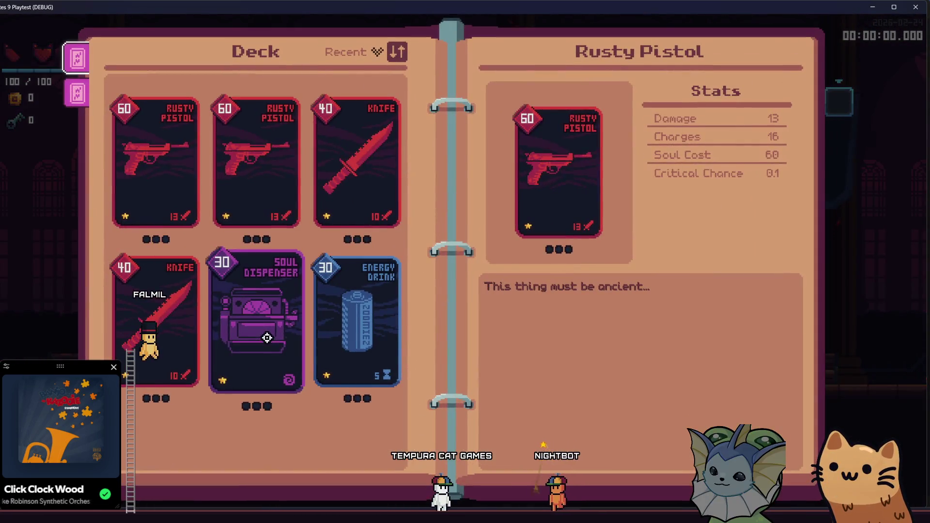
key("Tab")
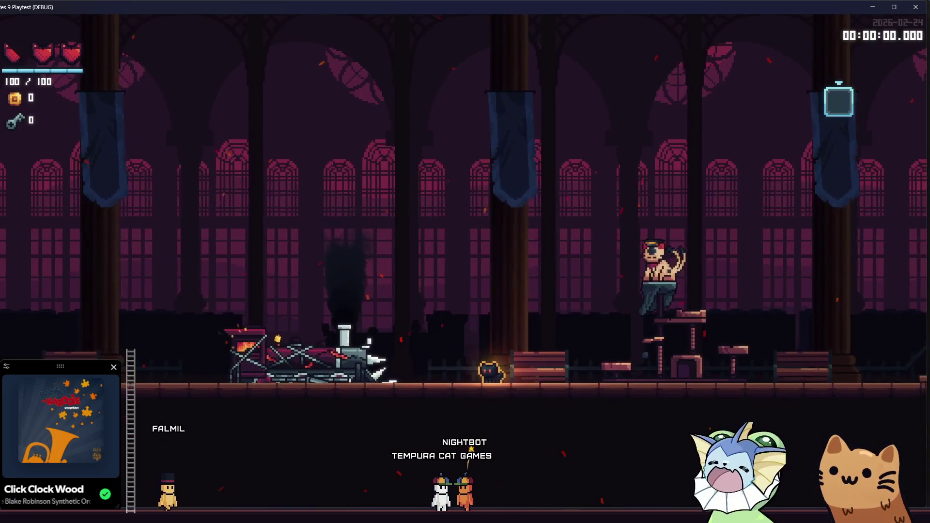
key("Escape")
key("Tab")
key("Tab")
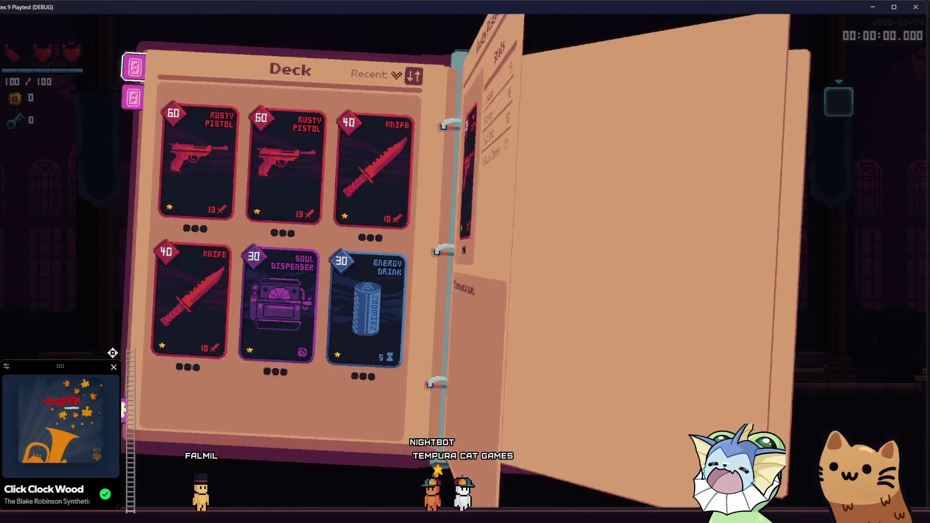
key("Tab")
key("Tab")
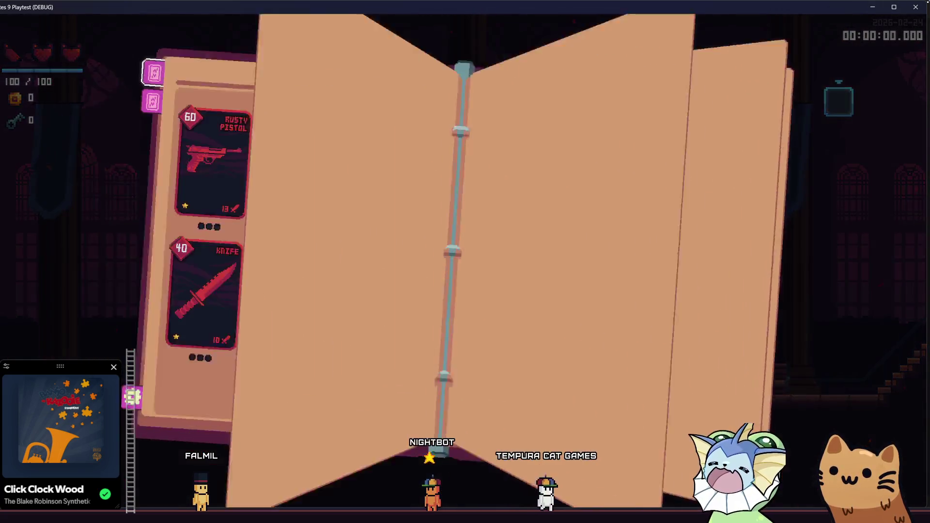
left_click(919, 7)
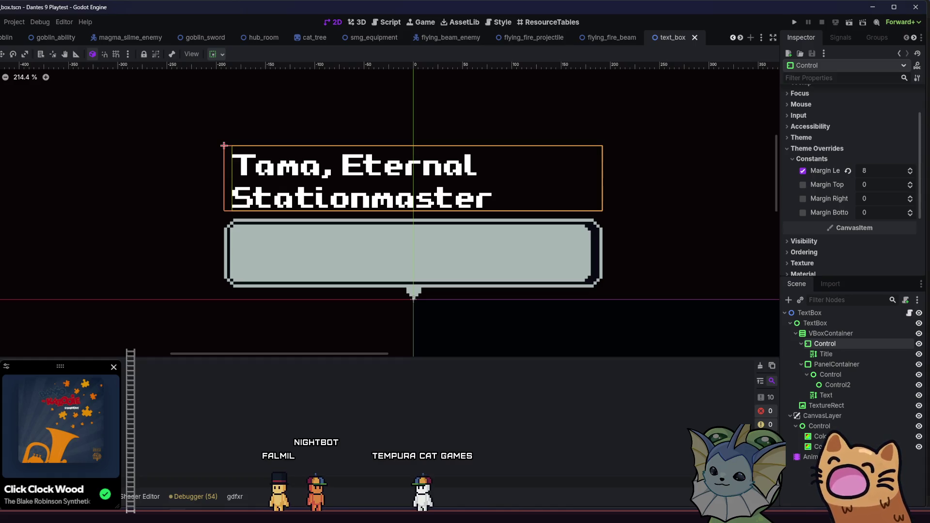
Check the todo board in Obsidian, then return to Godot and save text_box.tscn.
key("alt+Tab")
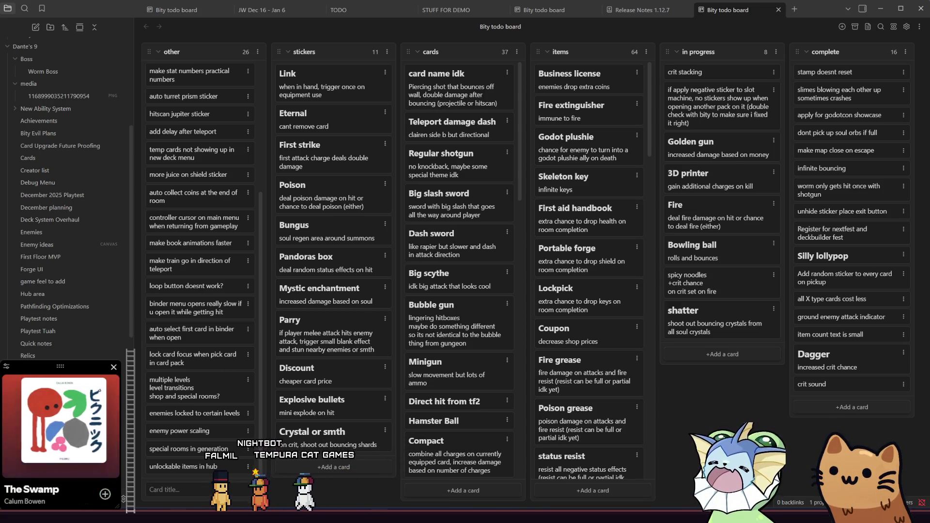
key("alt+Tab")
scroll(403, 260, "down", 2)
key("ctrl+s")
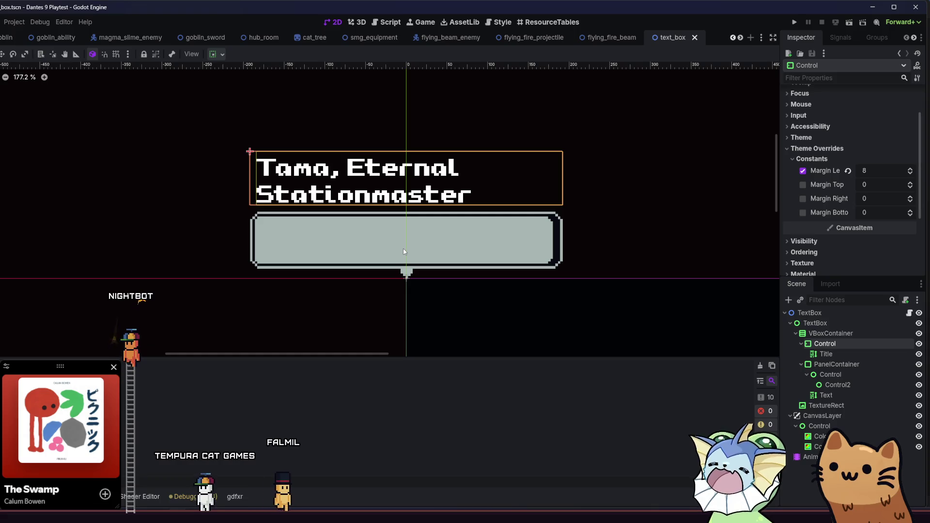
Zoom the text box canvas out and switch to tilemaps.aseprite in Aseprite.
scroll(406, 253, "down", 5)
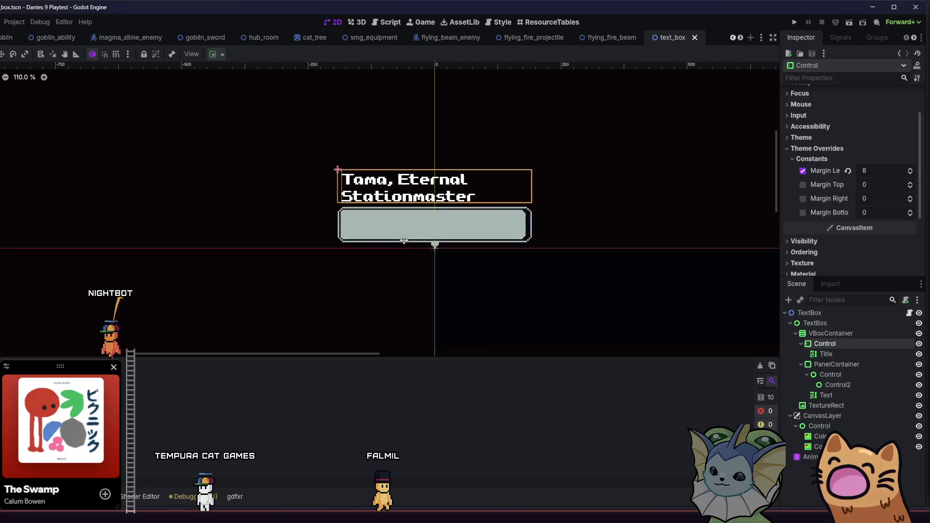
scroll(396, 245, "down", 1)
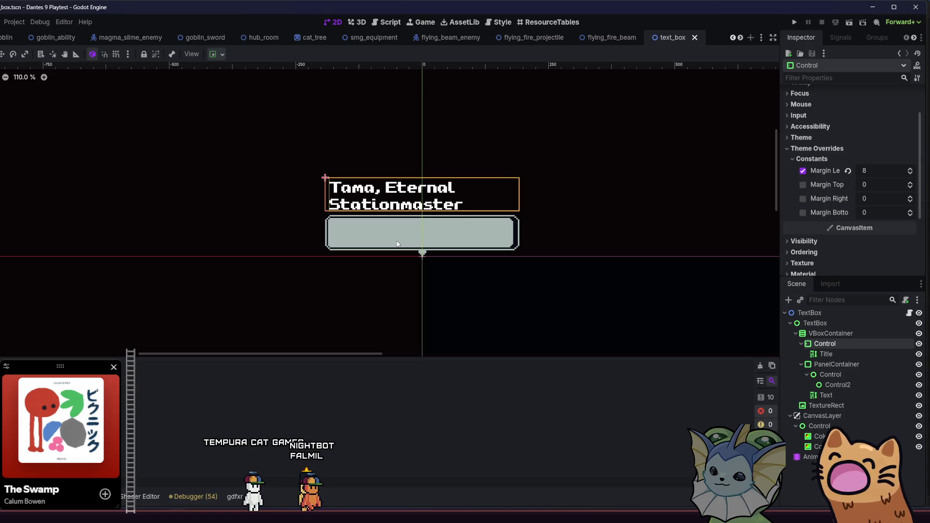
key("alt+Tab")
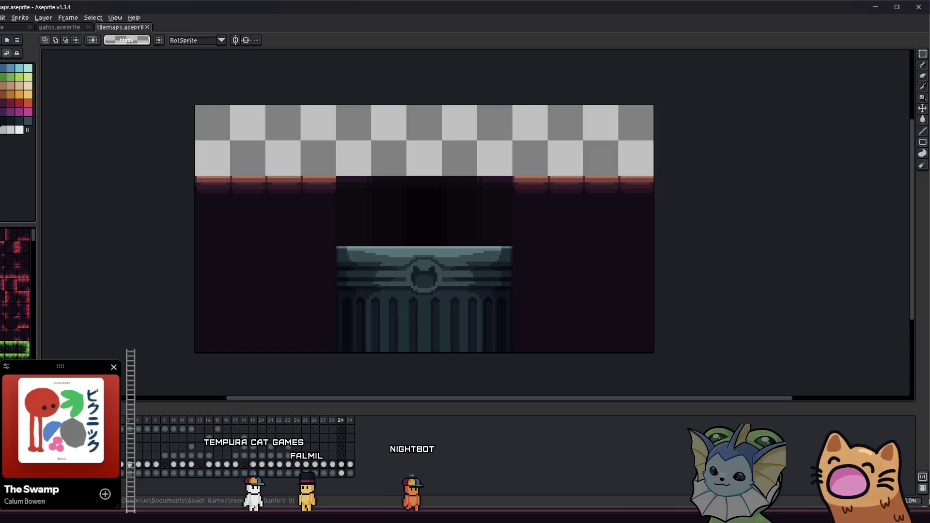
View the gatos.aseprite sprite sheet, then go back to Godot's text_box scene.
left_click(58, 28)
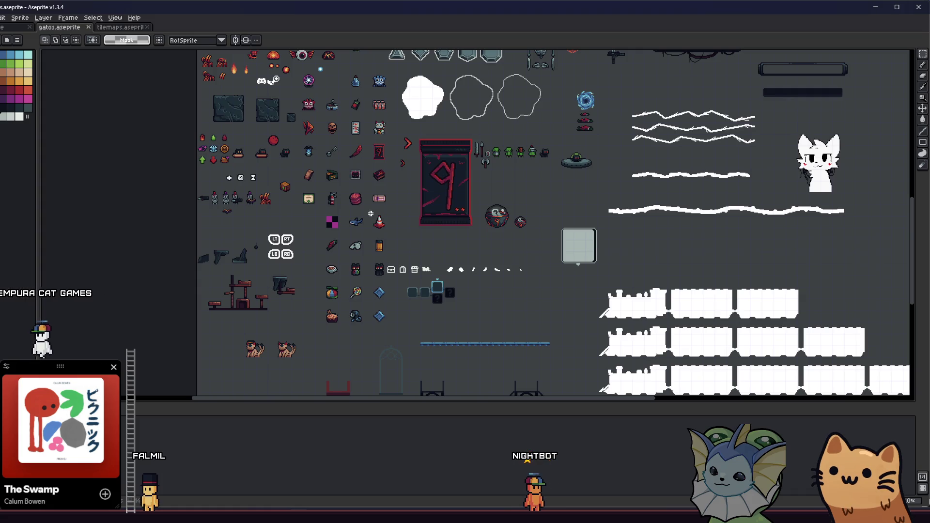
key("alt+Tab")
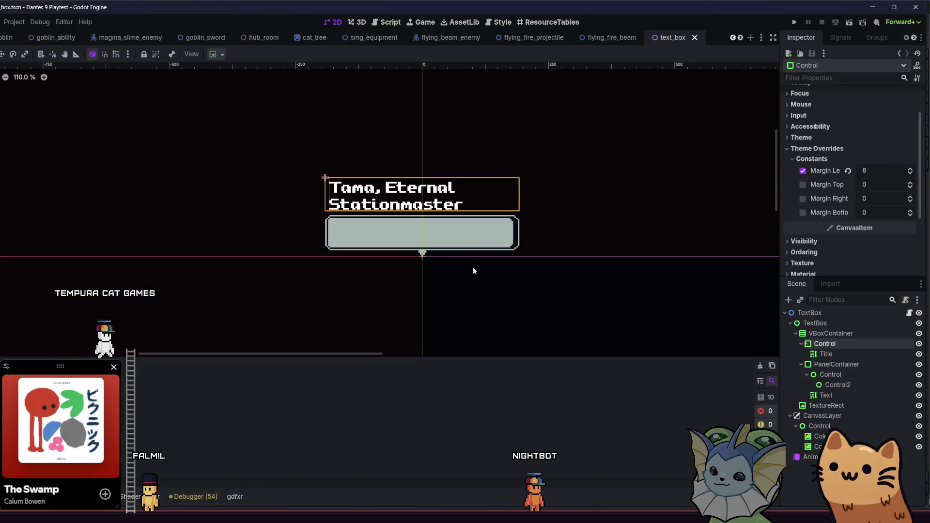
Run the game briefly to test the text box title's left margin of 8, then stop it.
scroll(457, 238, "right", 2)
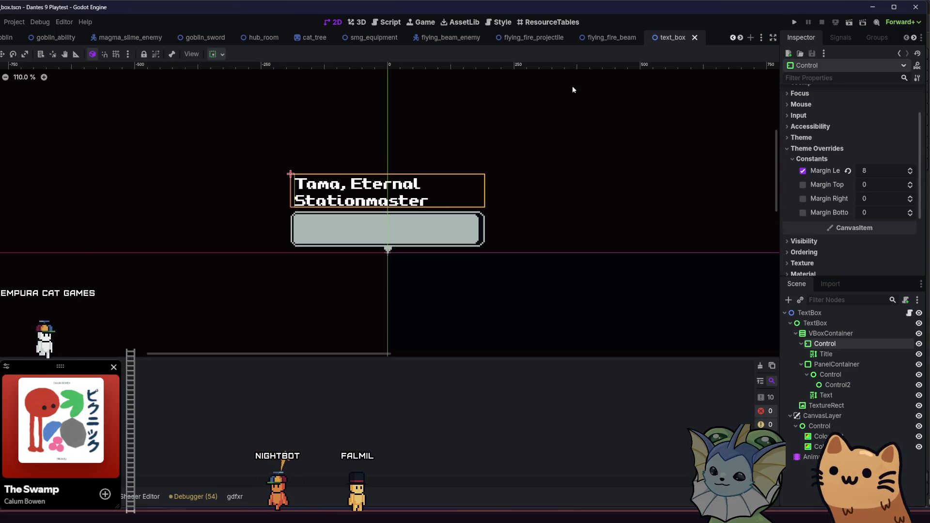
left_click(794, 22)
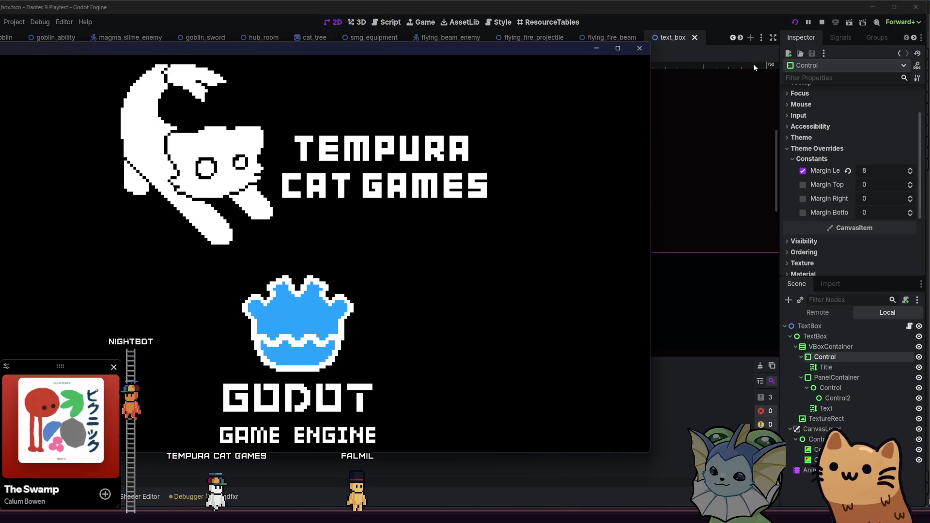
left_click(824, 24)
scroll(416, 39, "up", 4)
scroll(416, 39, "down", 1)
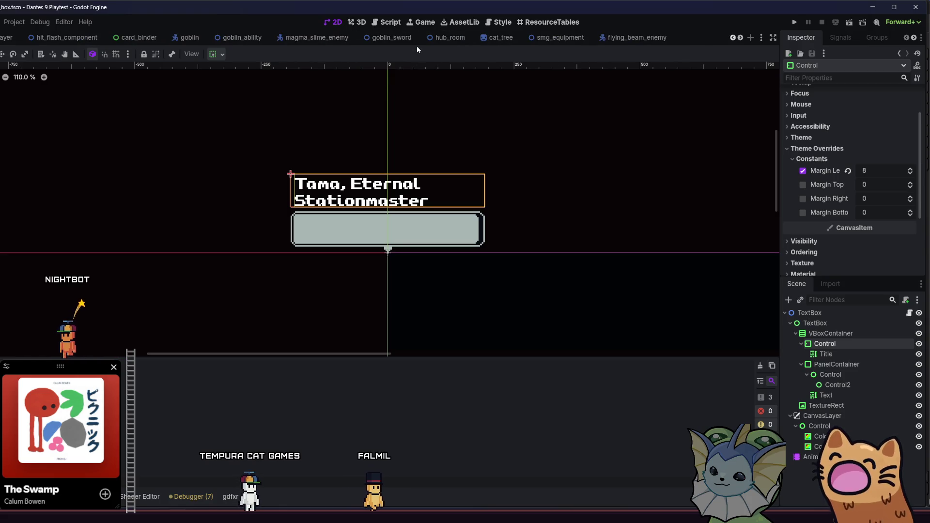
Open the magma_slime_enemy scene and inspect its LandParticles node.
left_click(313, 40)
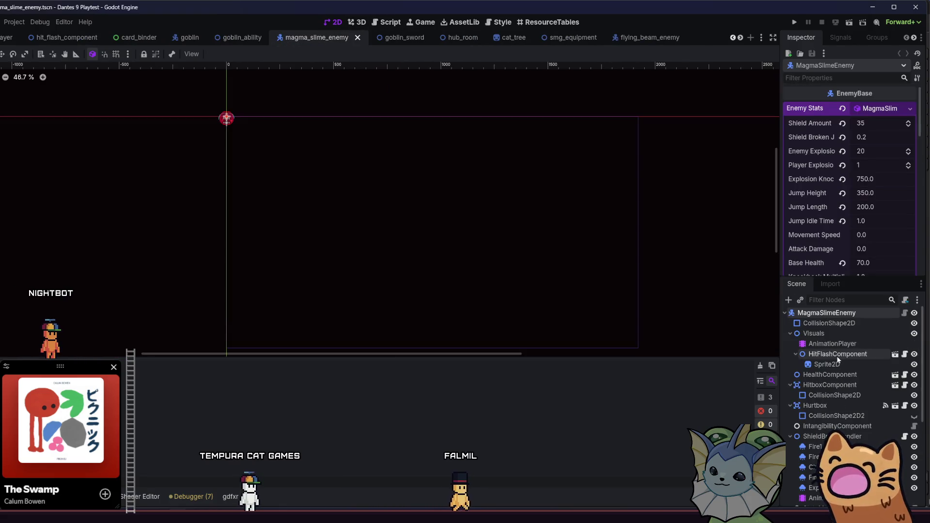
scroll(842, 391, "down", 5)
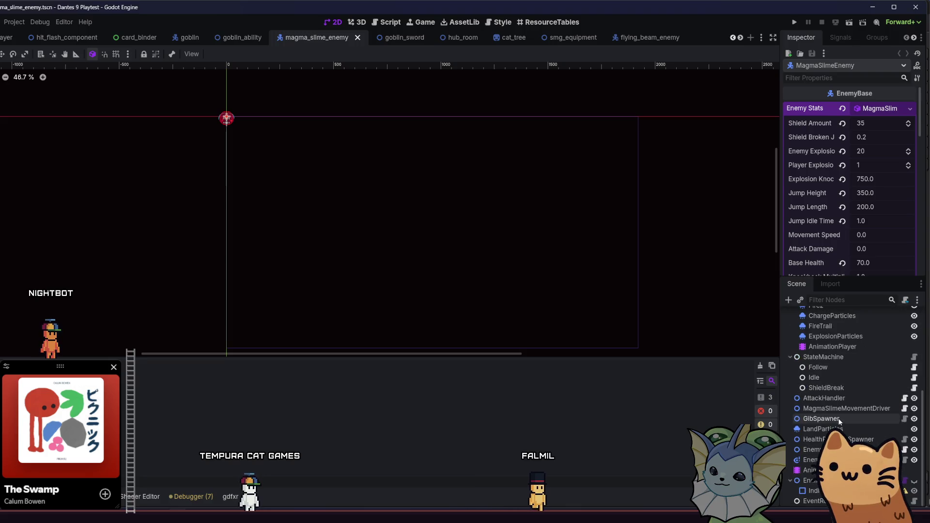
left_click(865, 429)
left_click_drag(546, 254, 660, 291)
scroll(875, 199, "down", 4)
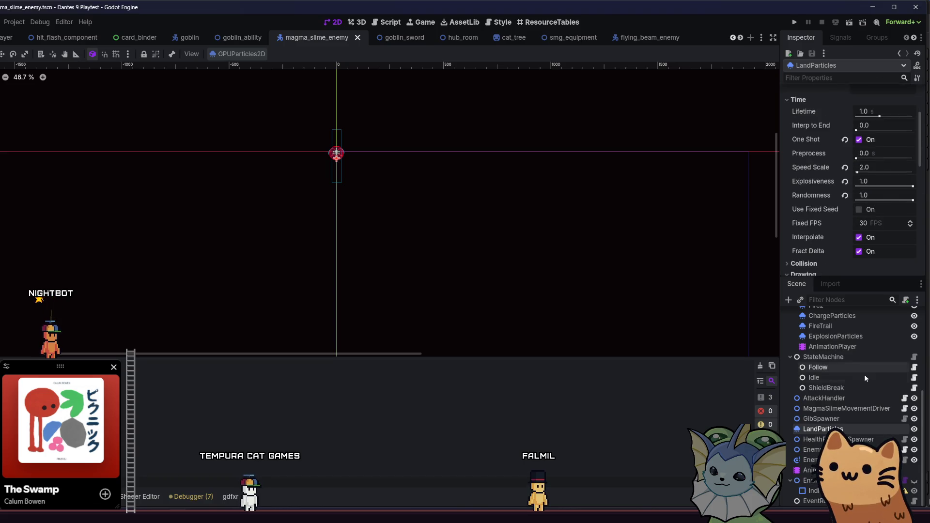
right_click(851, 428)
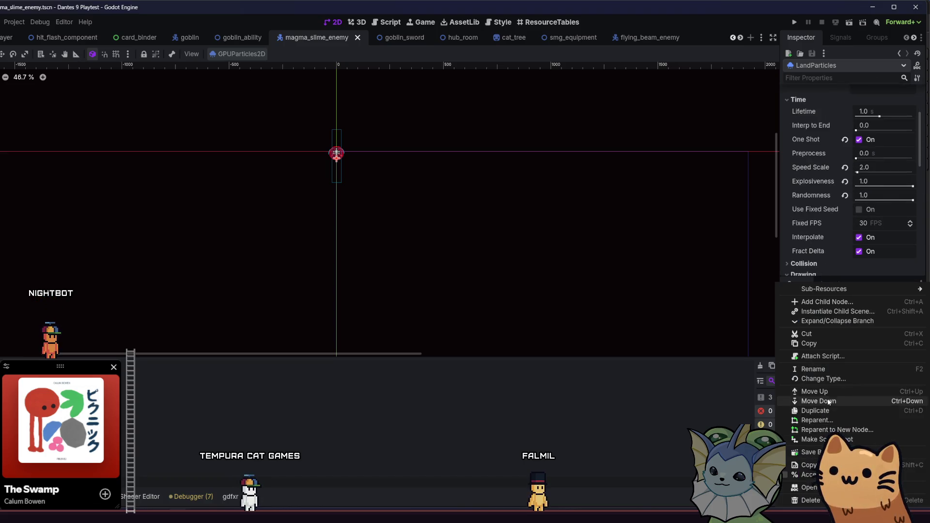
left_click(710, 400)
Open the GPUParticles2D documentation from the Fire2 particle node's context menu.
scroll(845, 399, "up", 5)
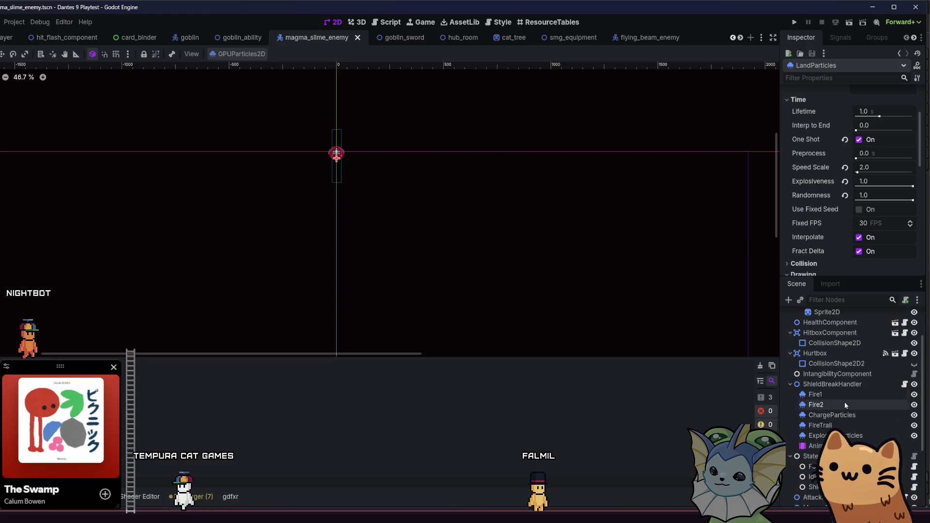
left_click(842, 403)
right_click(842, 403)
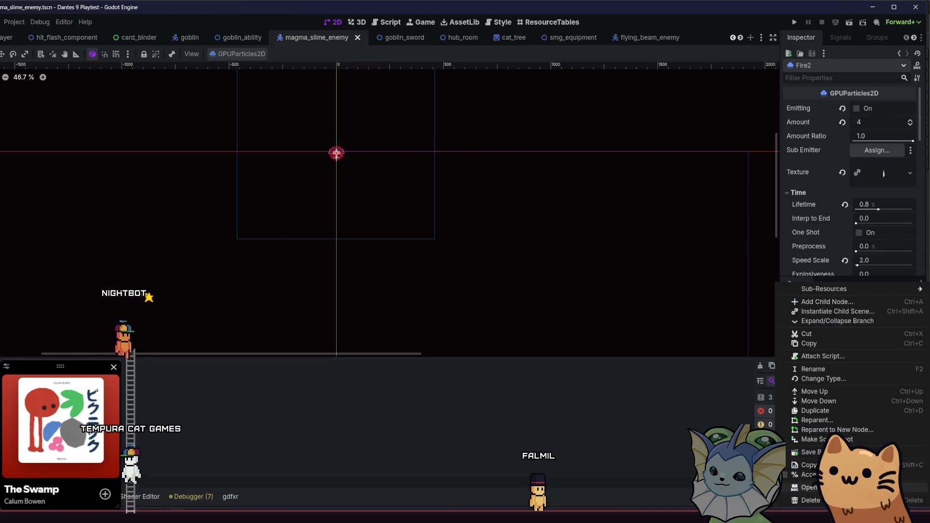
left_click(746, 400)
scroll(461, 192, "down", 10)
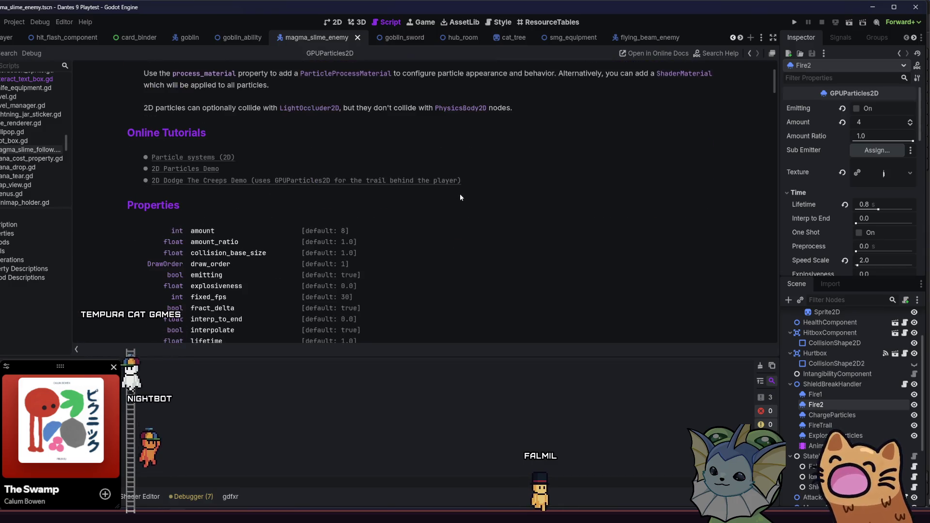
Read down through the GPUParticles2D property descriptions.
scroll(461, 197, "down", 5)
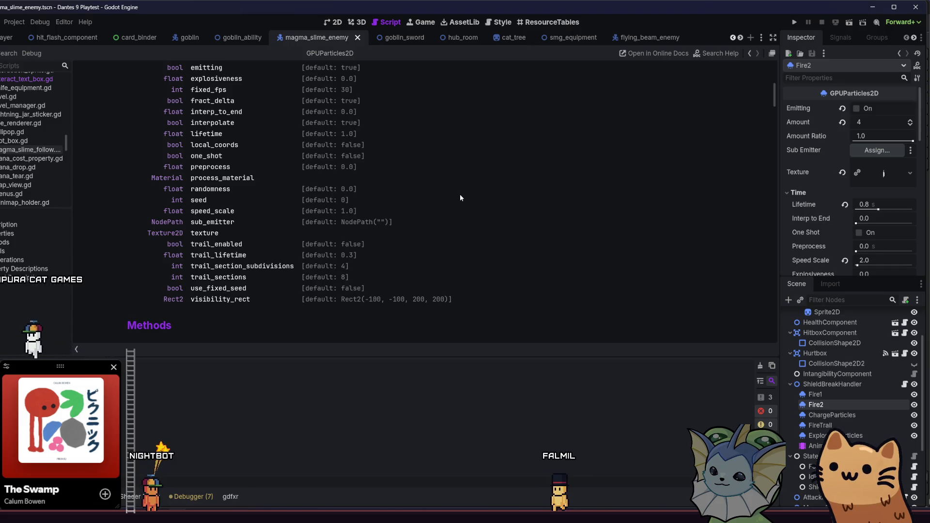
scroll(460, 196, "down", 3)
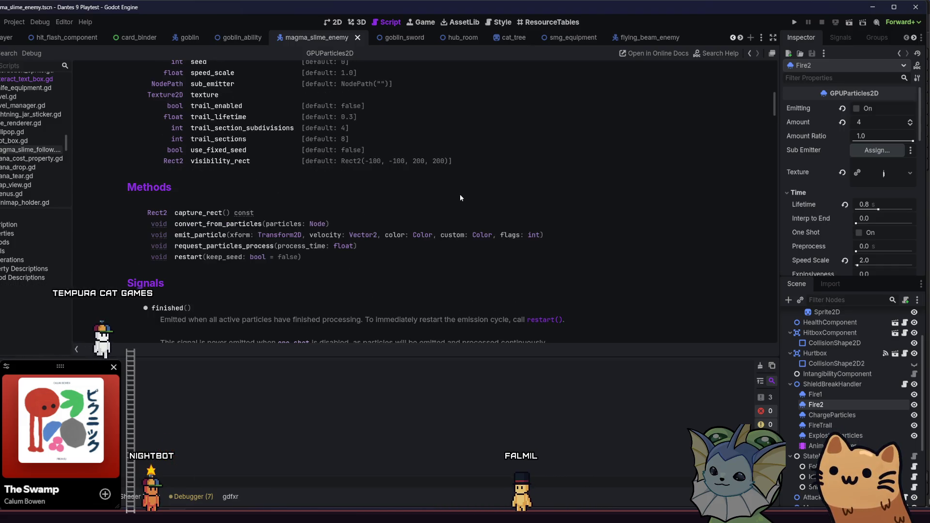
scroll(460, 198, "down", 1)
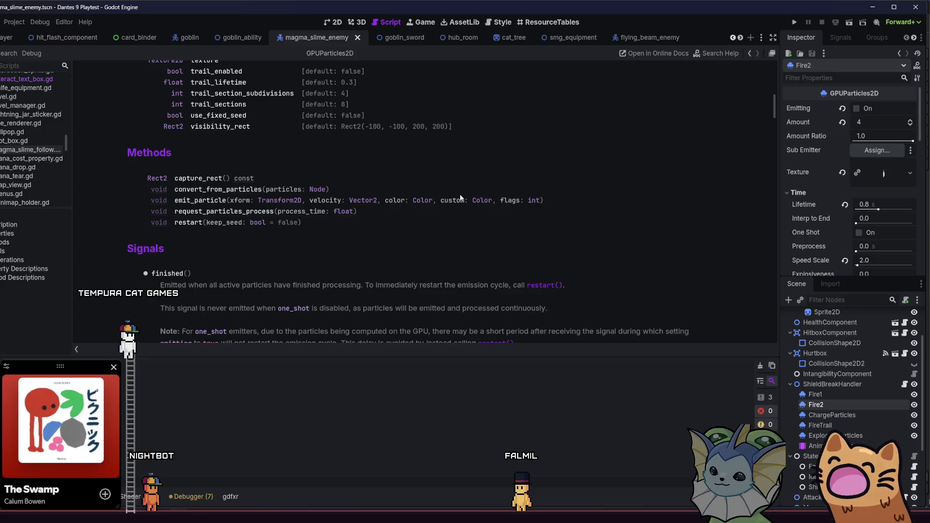
scroll(787, 185, "down", 5)
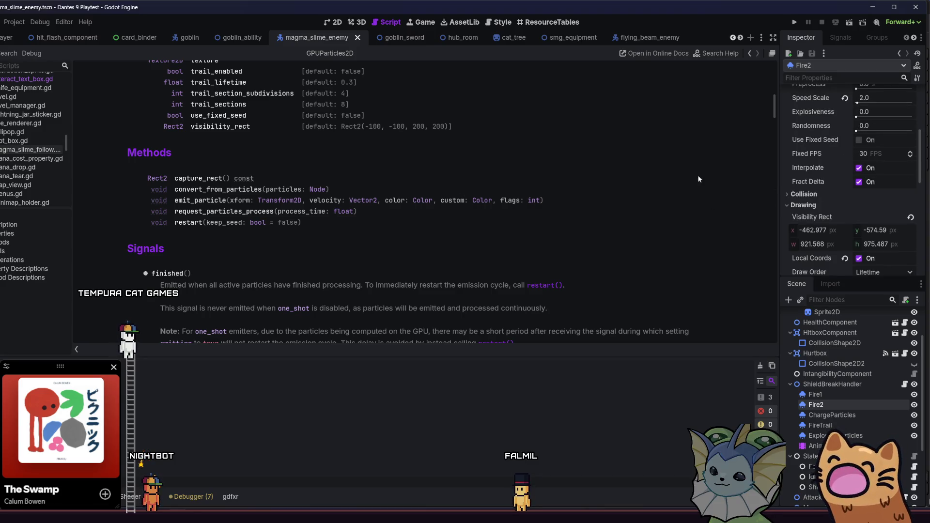
scroll(544, 226, "down", 4)
scroll(523, 204, "down", 9)
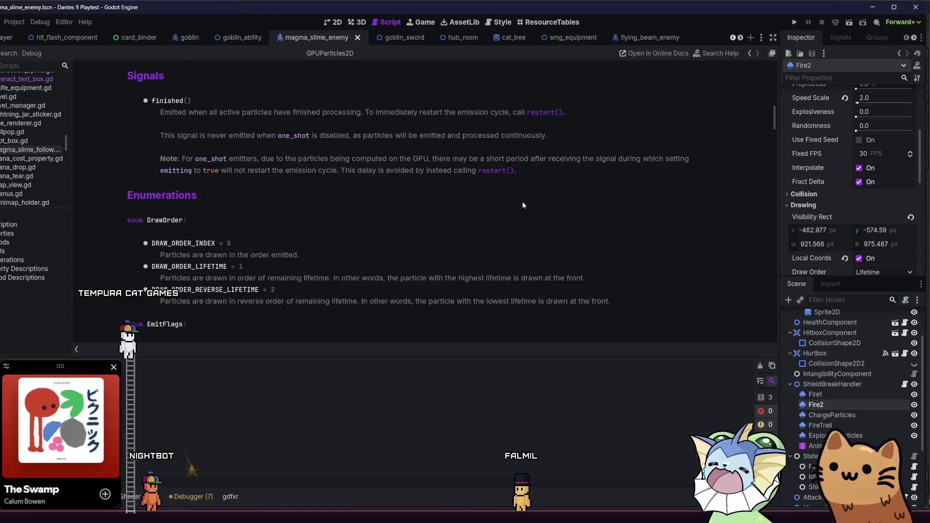
scroll(522, 201, "down", 7)
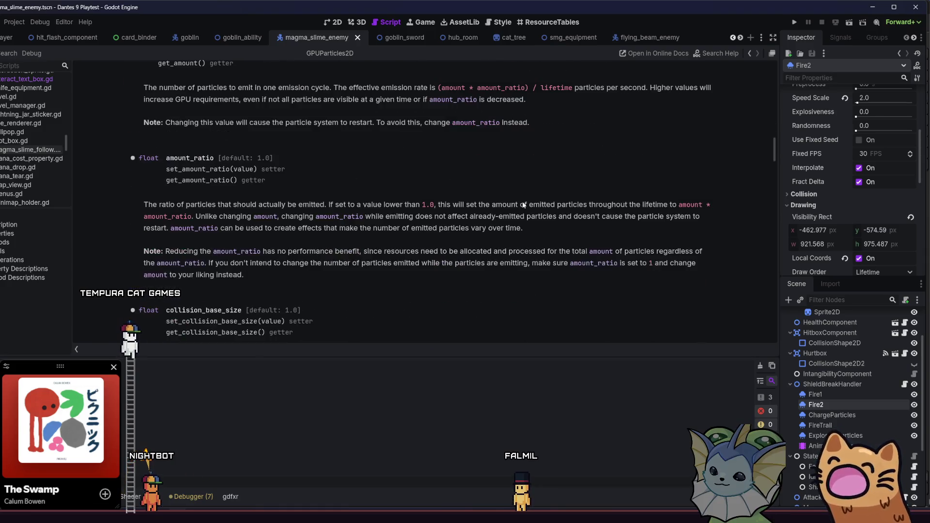
scroll(516, 198, "down", 6)
scroll(514, 198, "down", 2)
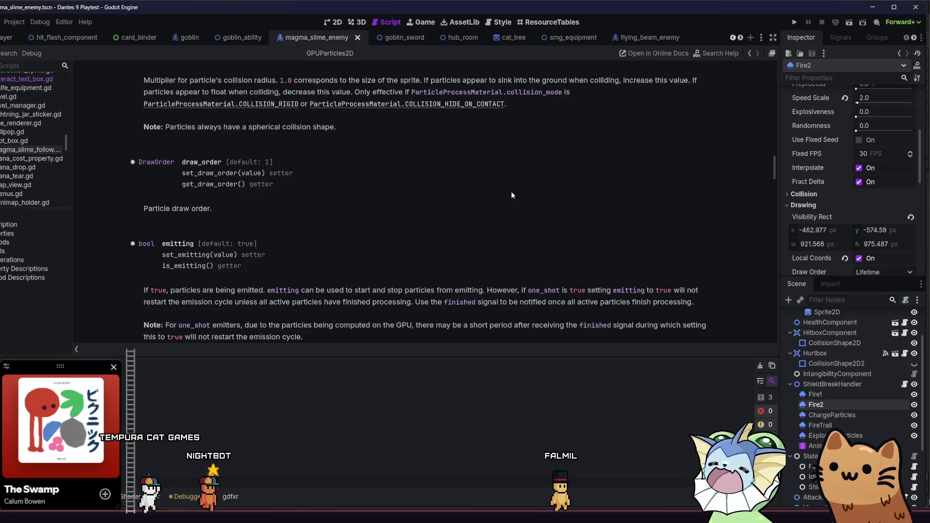
scroll(513, 195, "down", 6)
scroll(511, 196, "down", 4)
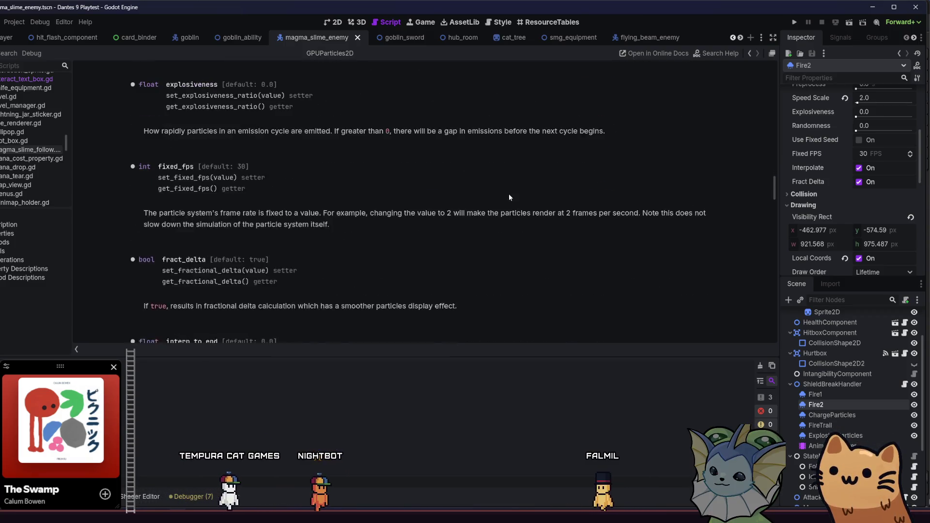
Expand Fire2's Collision section in the Inspector, showing a Base Size of 1.0.
mouse_move(773, 190)
left_mouse_down()
mouse_move(761, 84)
mouse_move(765, 109)
mouse_move(760, 94)
left_mouse_up()
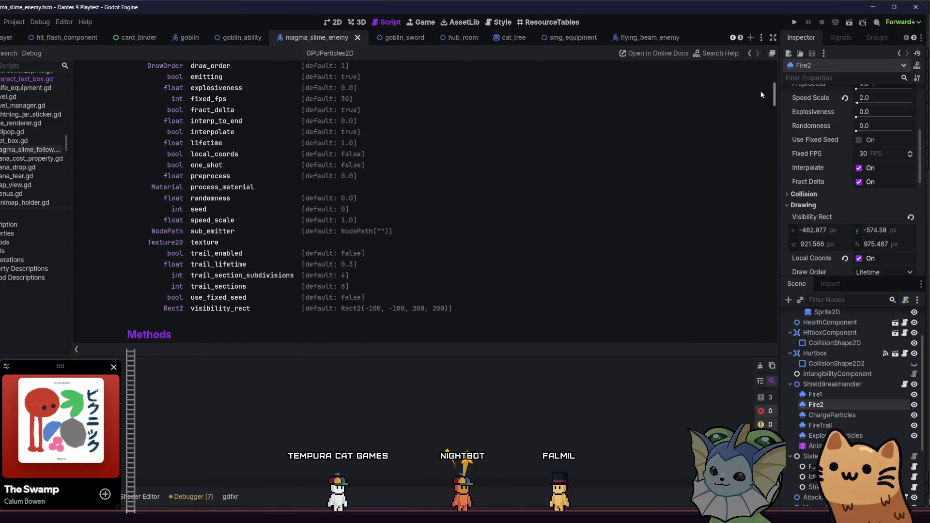
scroll(760, 83, "up", 8)
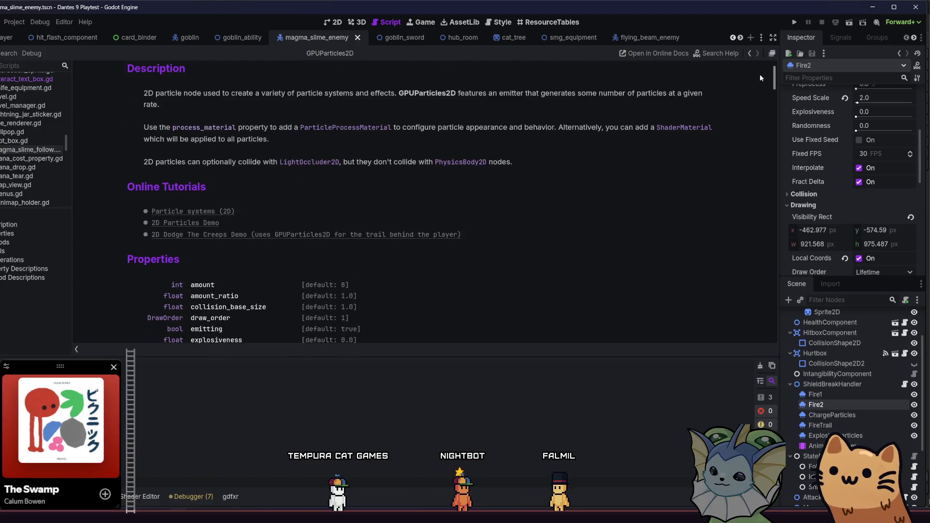
mouse_move(759, 74)
left_mouse_down()
mouse_move(766, 158)
mouse_move(746, 323)
left_mouse_up()
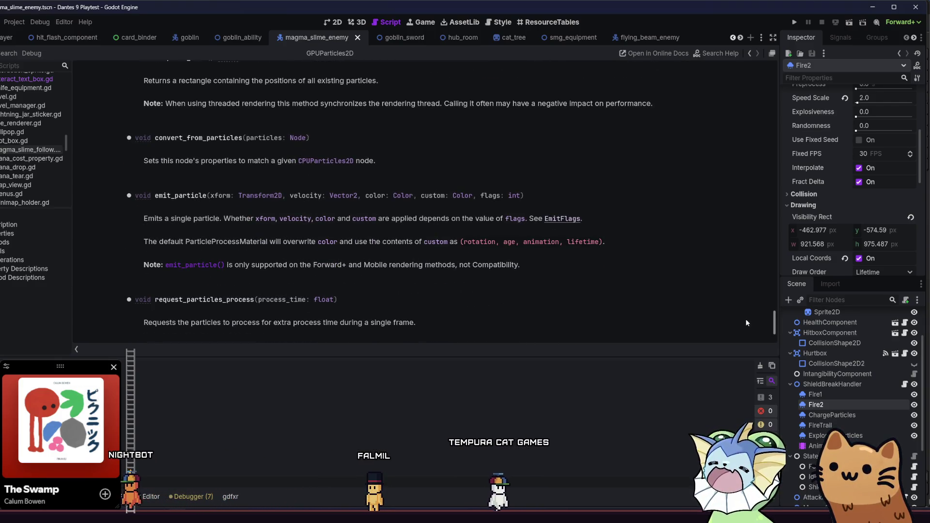
scroll(746, 319, "down", 5)
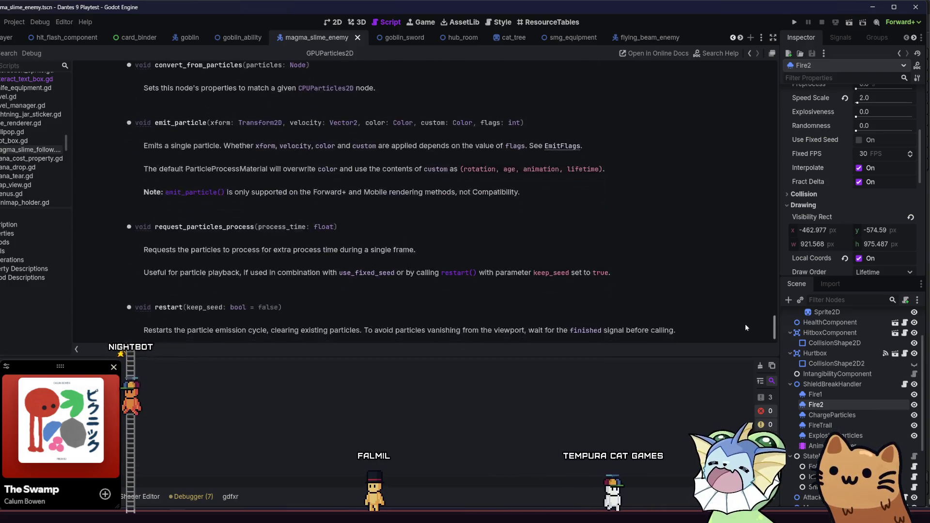
scroll(745, 312, "up", 15)
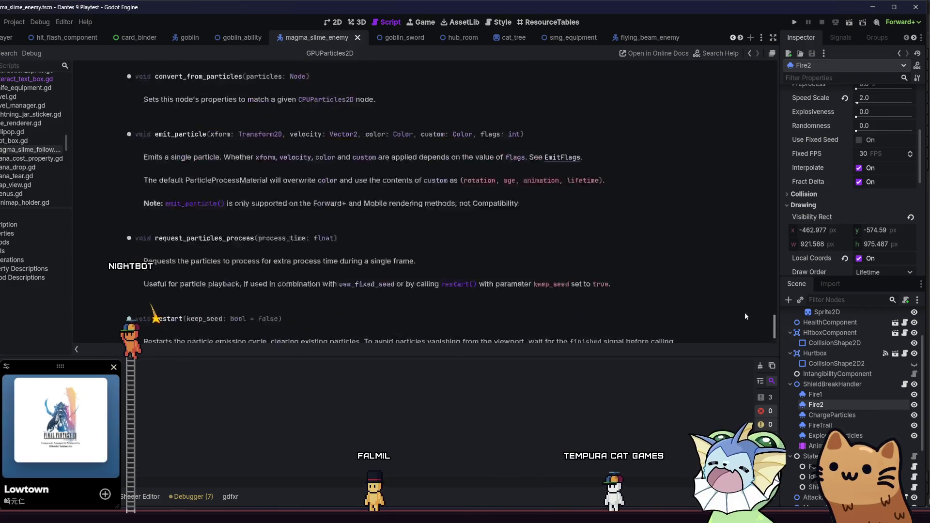
left_click(800, 194)
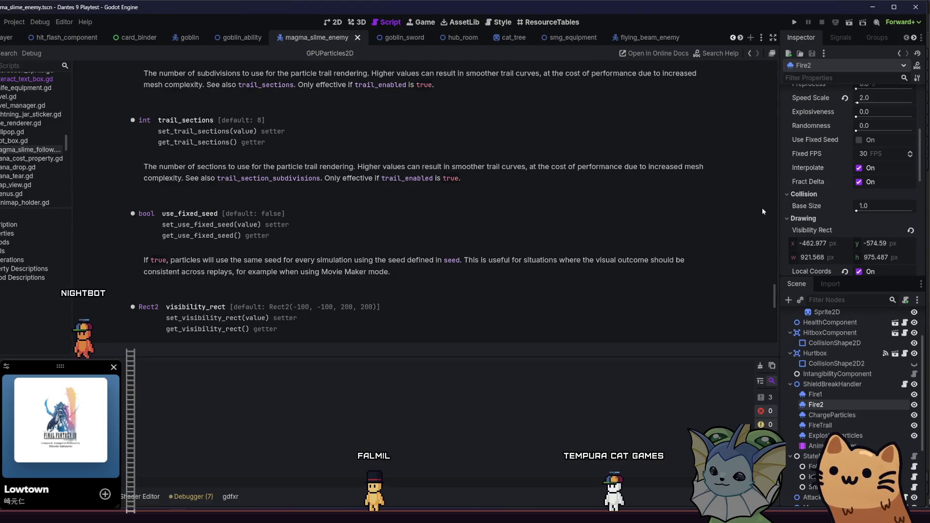
In Fire2's process material, set Collision Mode to Hide On Contact, then back to Disabled.
mouse_move(811, 209)
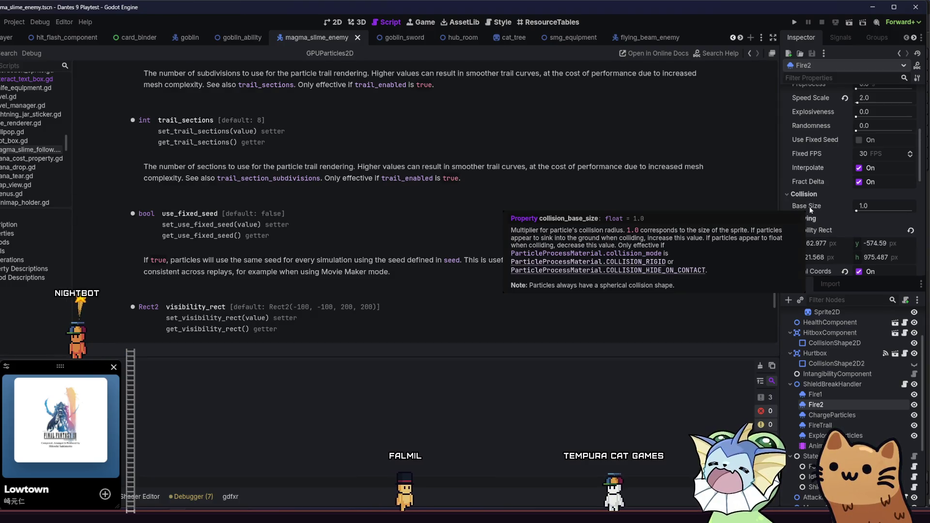
scroll(806, 214, "down", 5)
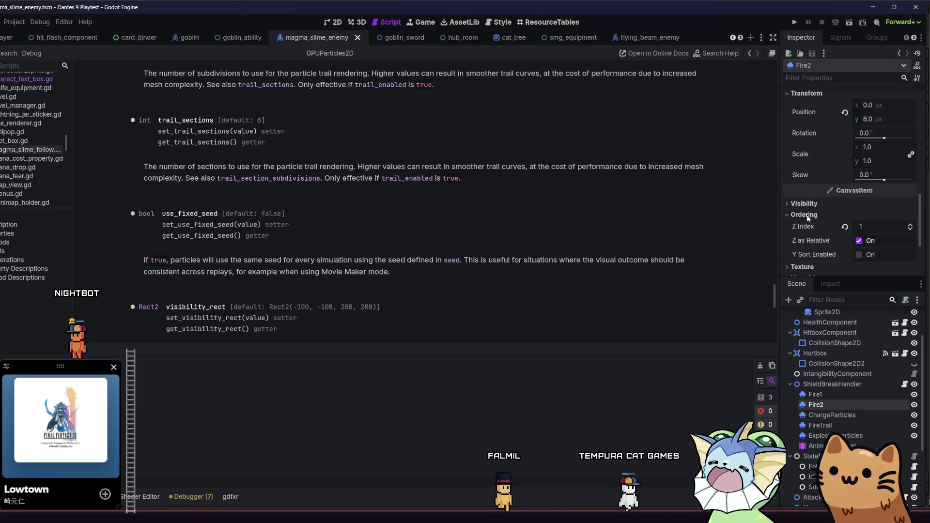
left_click(870, 113)
scroll(842, 173, "down", 5)
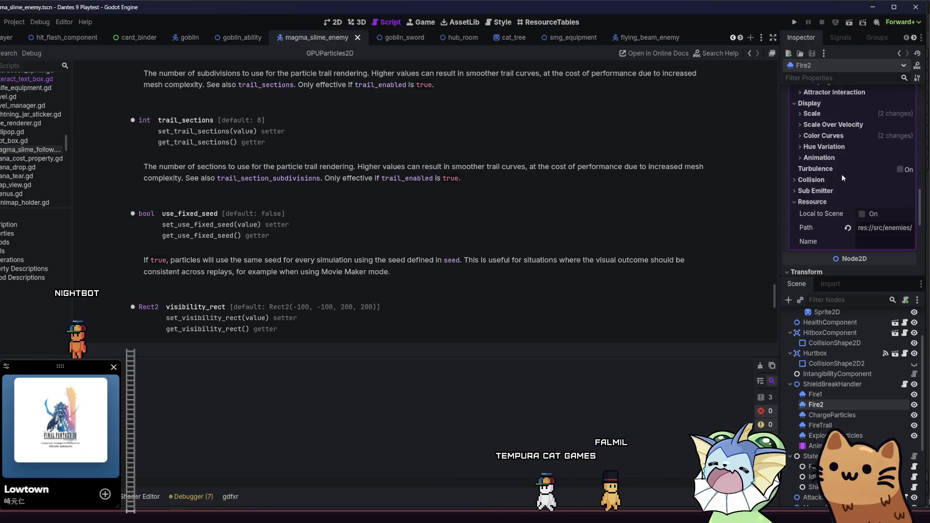
left_click(874, 192)
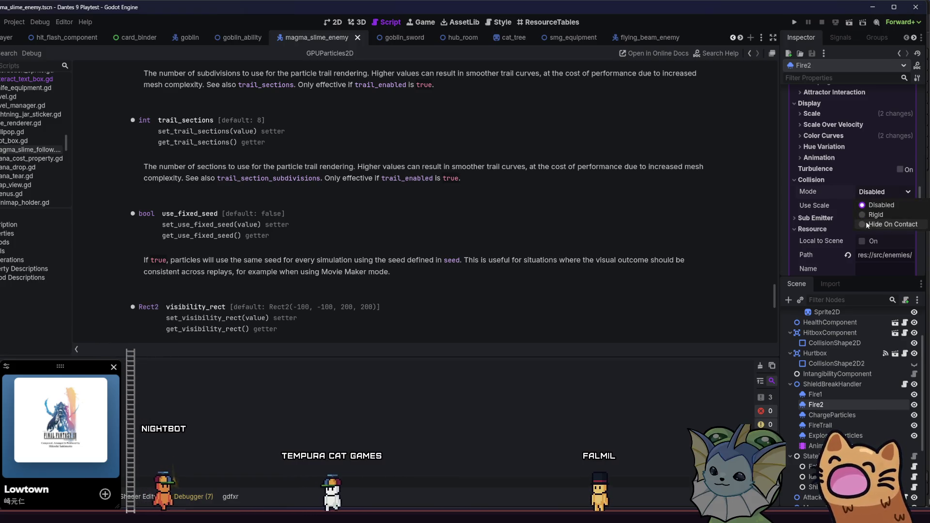
left_click(864, 223)
left_click(849, 192)
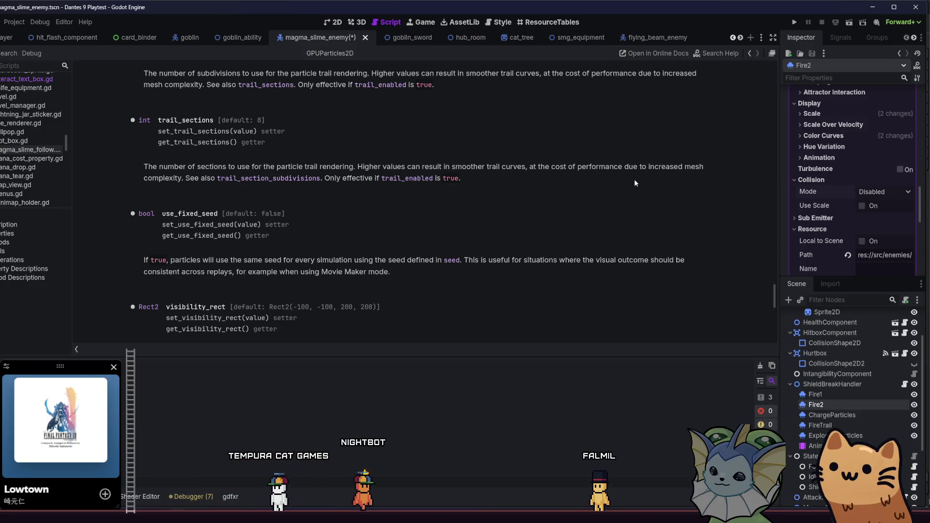
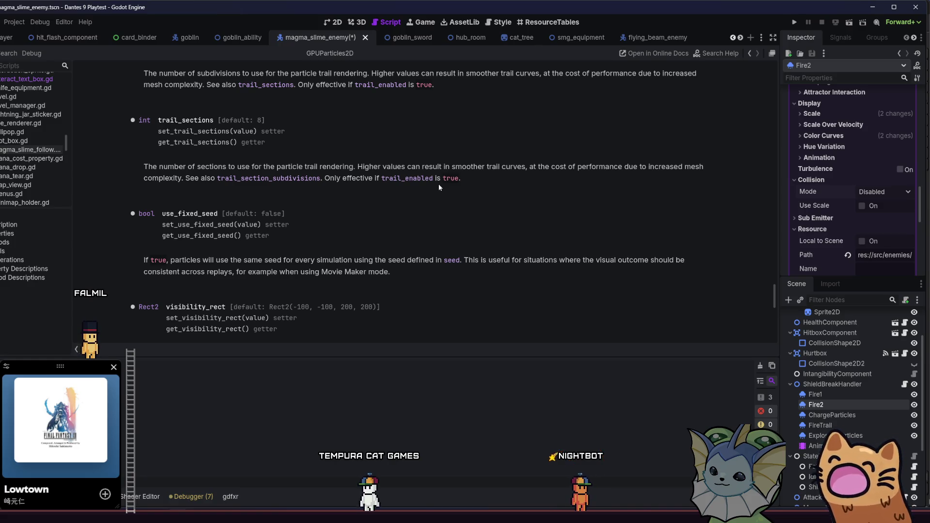
Quick-open fire_area.tscn by searching 'fire', then select its FireArea root node.
key("alt+shift+o")
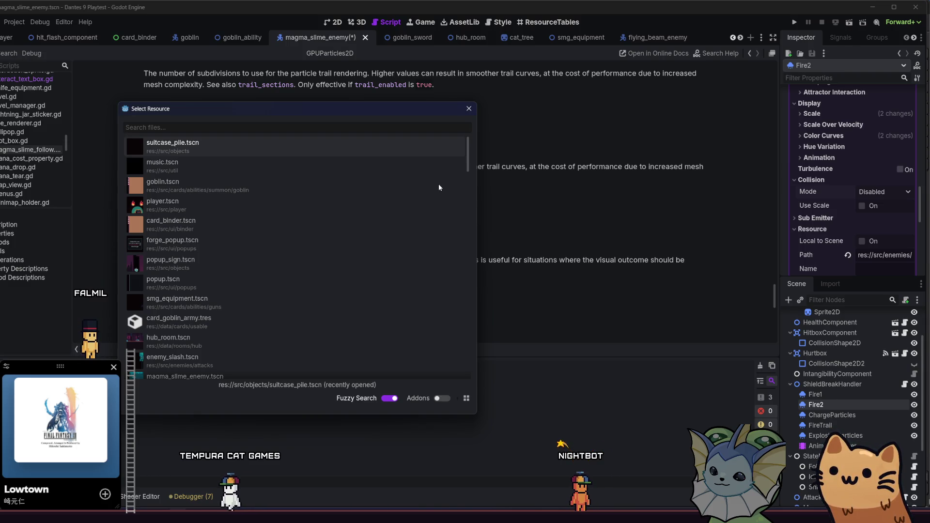
type("fire")
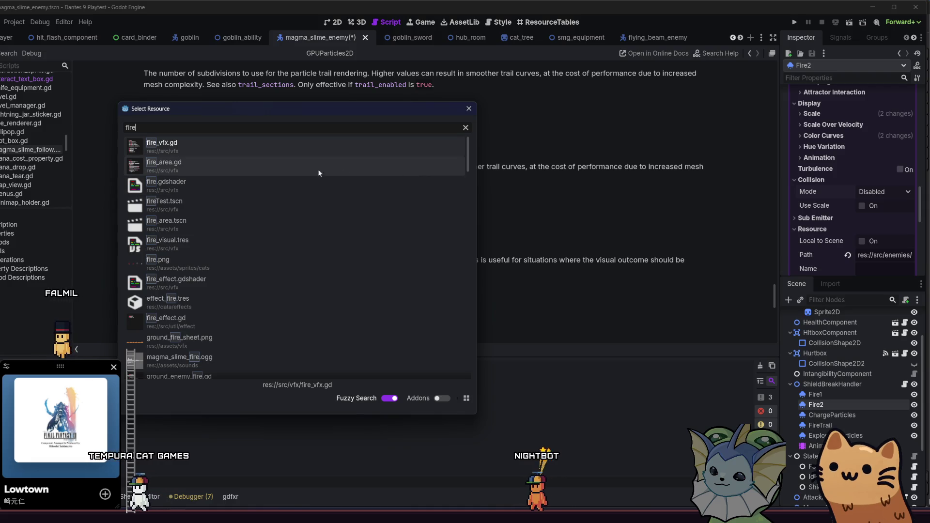
double_click(271, 224)
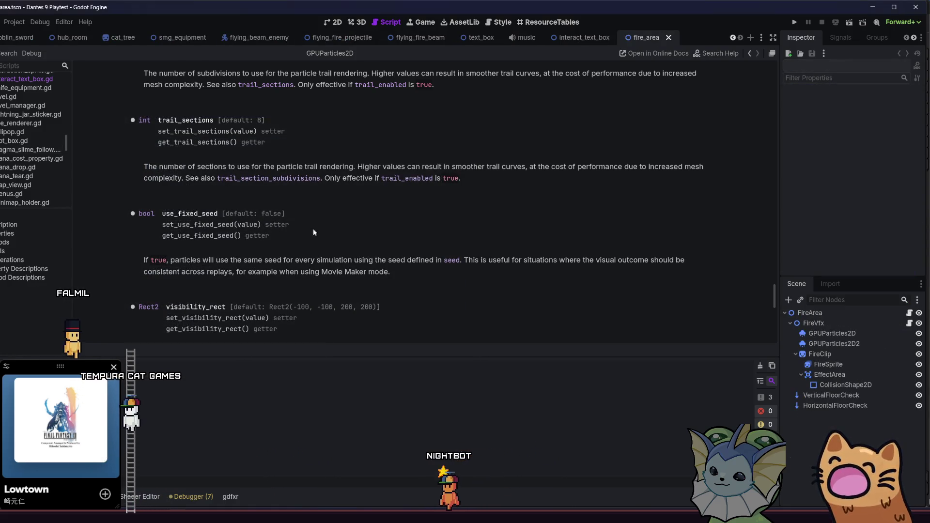
left_click(887, 312)
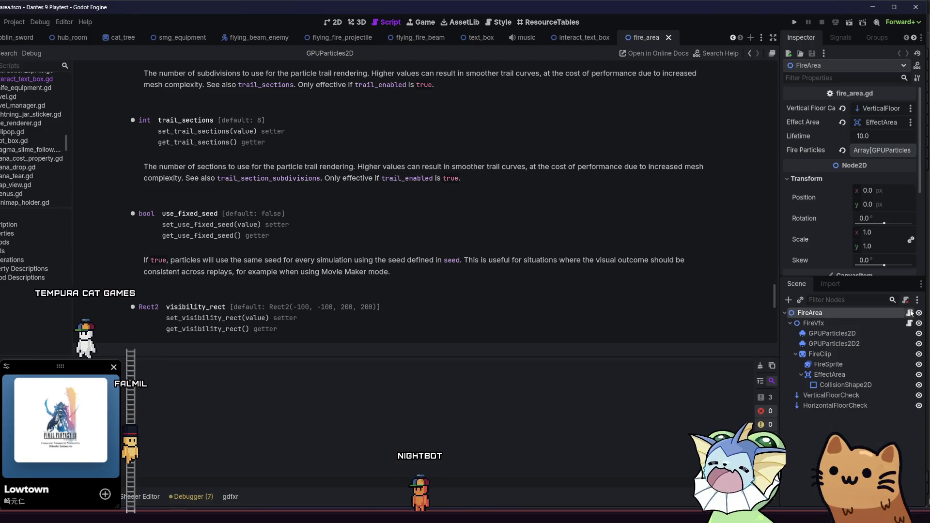
Read through FireArea's fire_area.gd code, then switch to FireVfx's fire_vfx.gd script.
left_click(910, 313)
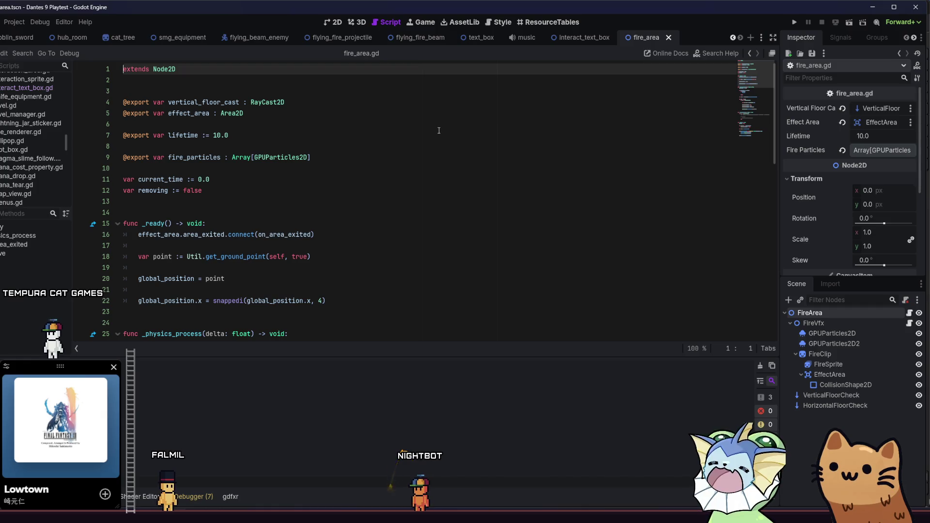
scroll(438, 130, "down", 2)
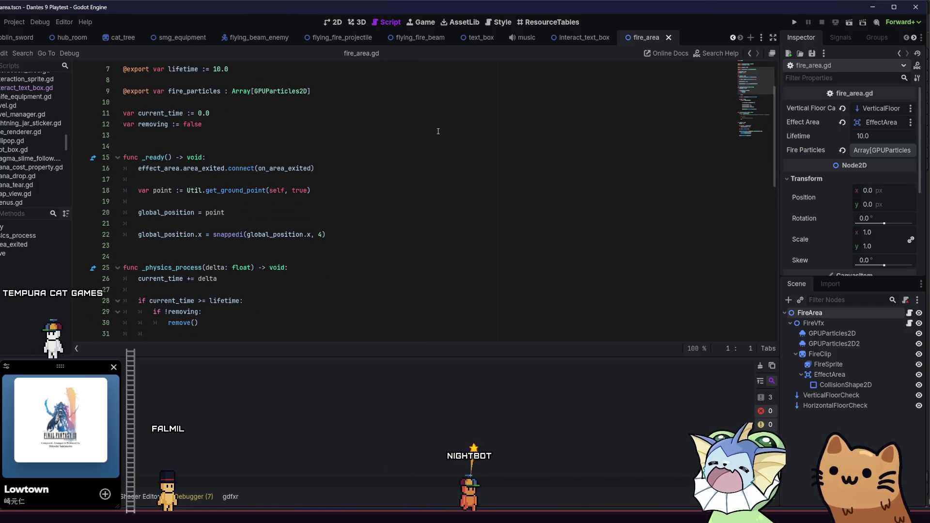
scroll(402, 146, "up", 1)
scroll(387, 146, "down", 9)
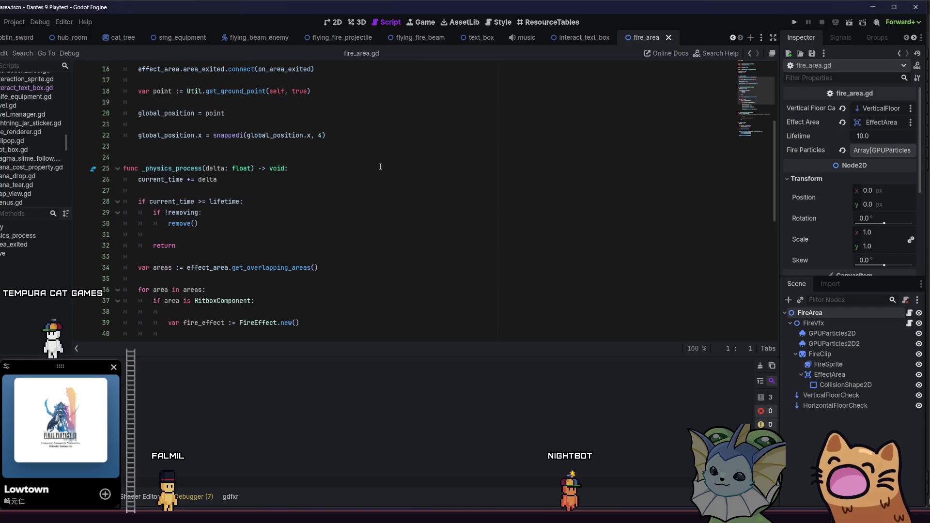
scroll(379, 148, "down", 1)
scroll(380, 144, "down", 4)
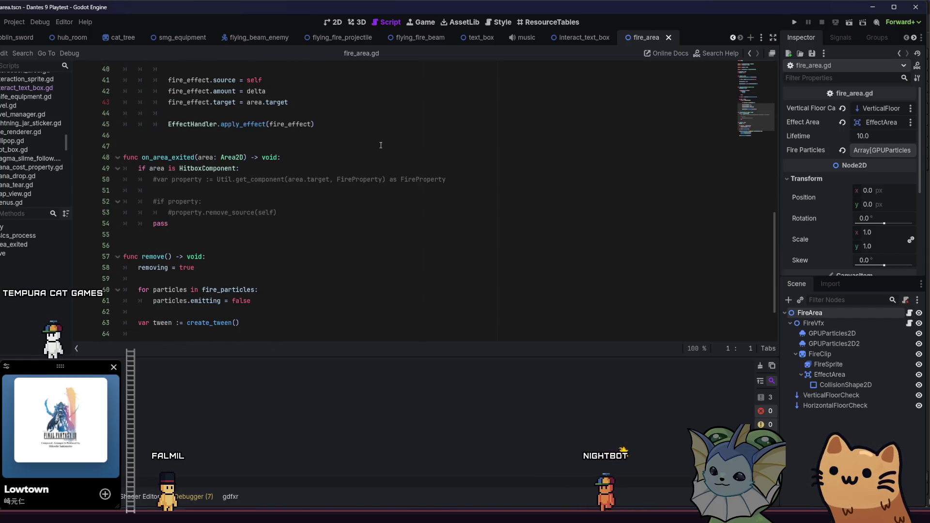
scroll(383, 145, "up", 8)
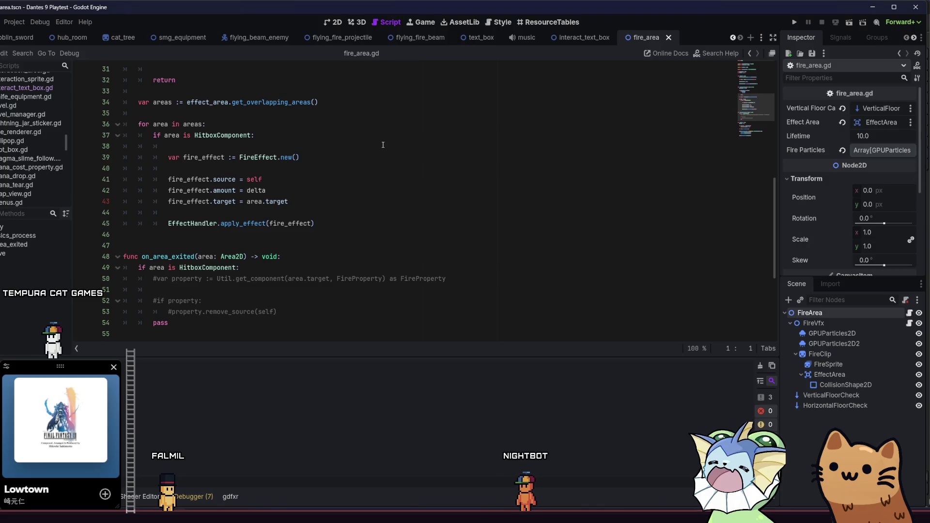
scroll(383, 145, "up", 1)
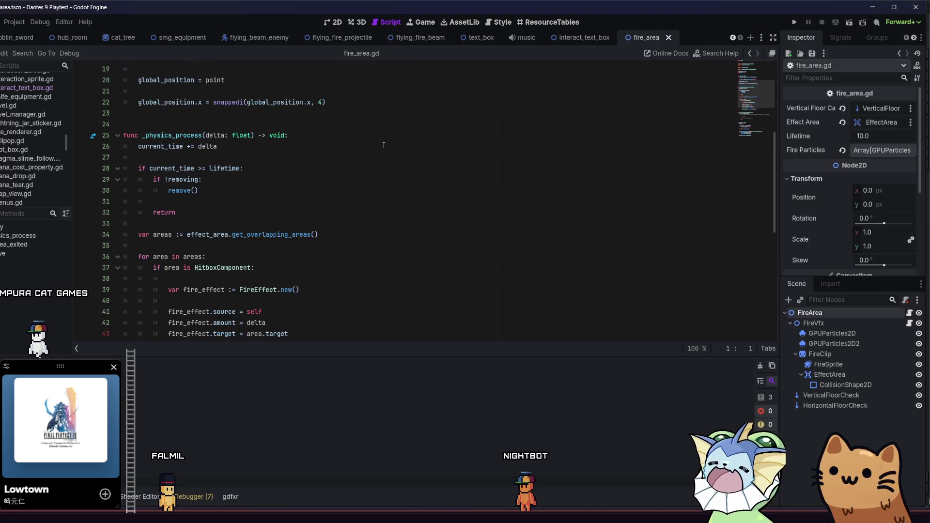
scroll(383, 145, "up", 6)
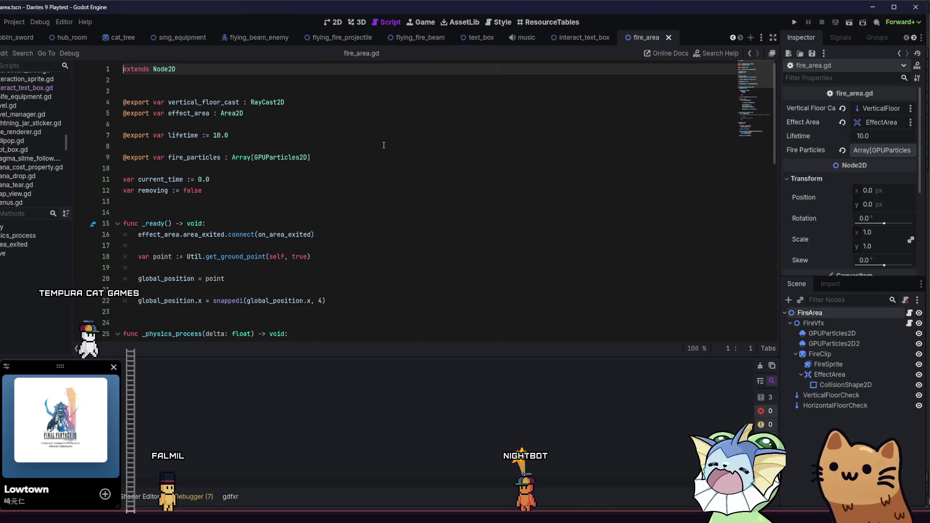
scroll(384, 146, "down", 8)
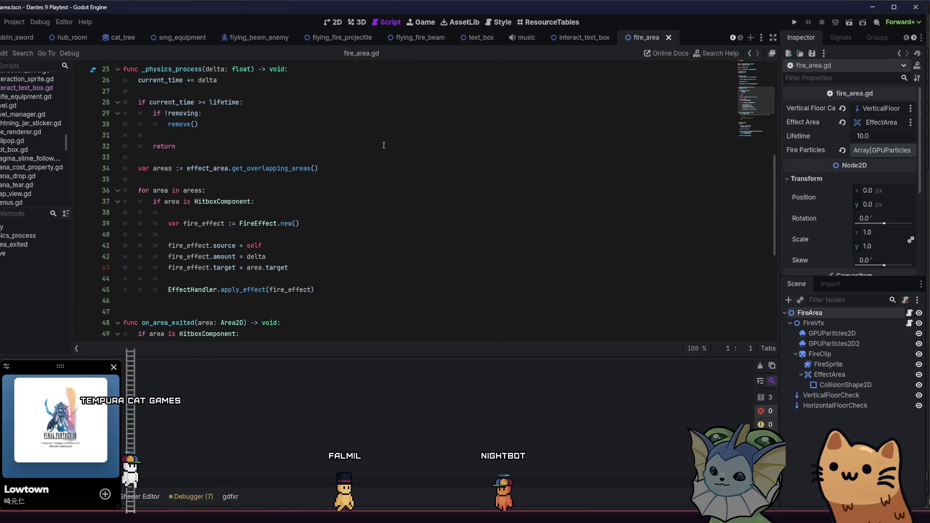
scroll(383, 145, "down", 7)
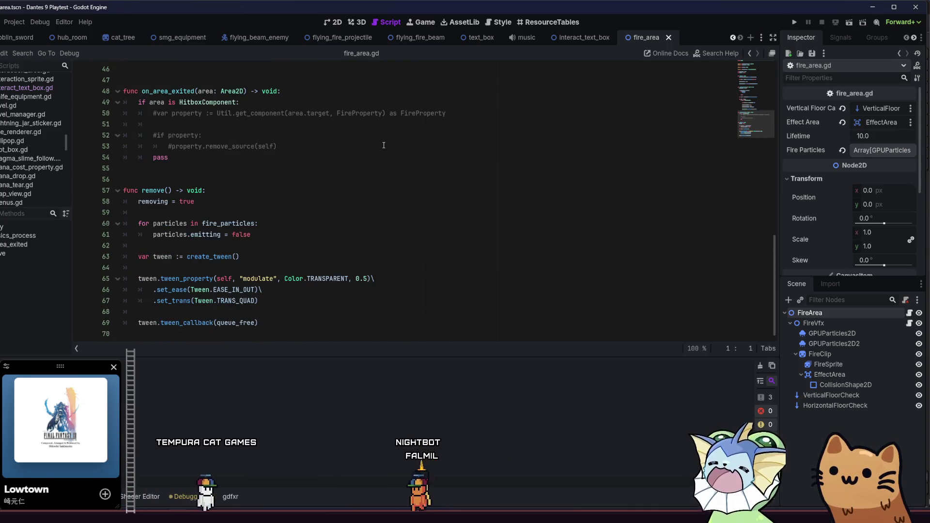
scroll(384, 146, "up", 6)
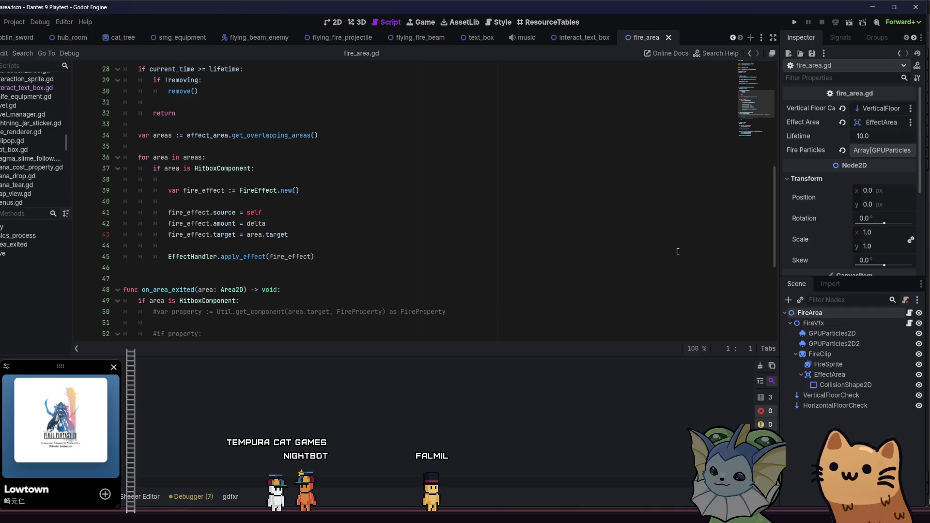
scroll(617, 242, "down", 2)
scroll(617, 242, "down", 3)
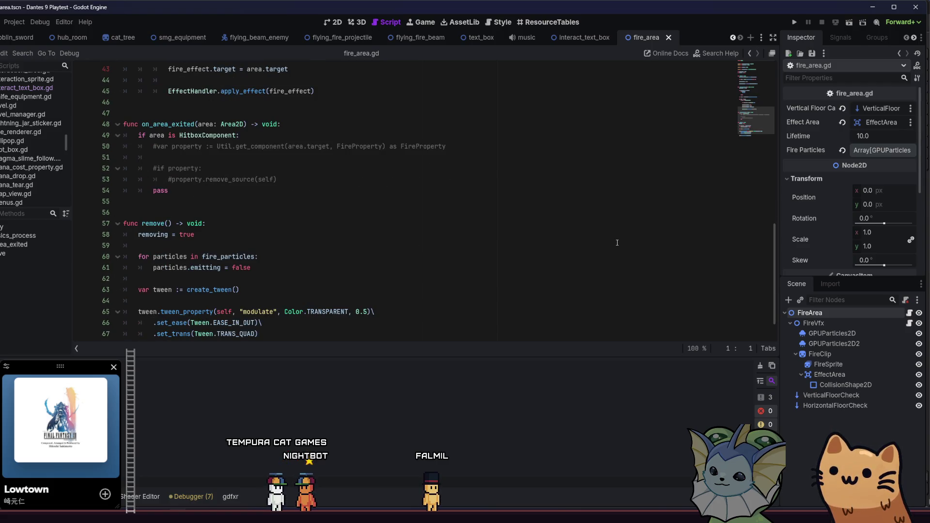
left_click(909, 323)
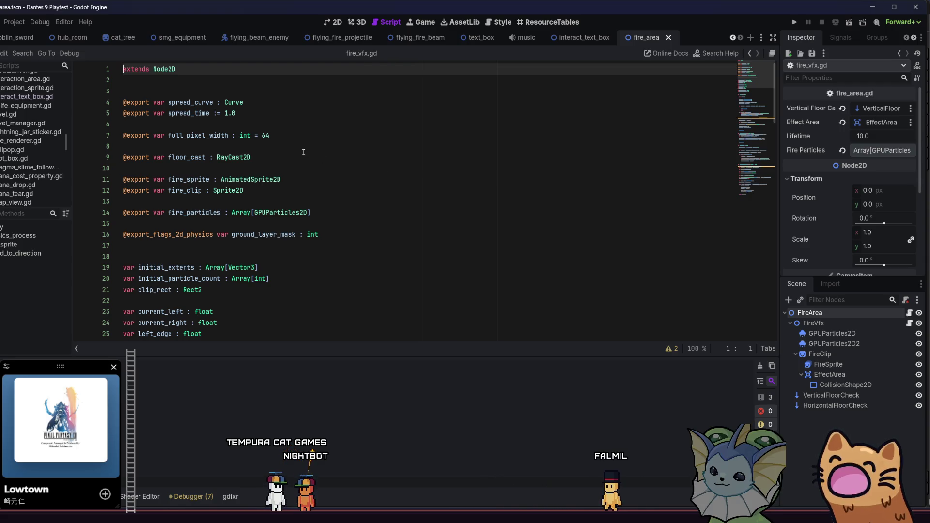
Change full_pixel_width on line 7 of fire_vfx.gd from 64 to 128 and save.
scroll(303, 153, "down", 3)
scroll(303, 152, "down", 4)
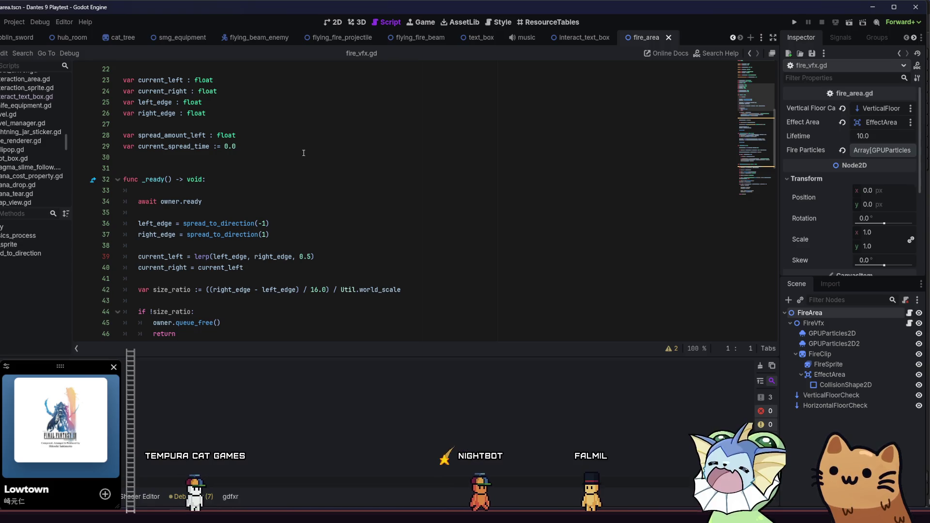
scroll(303, 153, "up", 4)
scroll(305, 156, "up", 3)
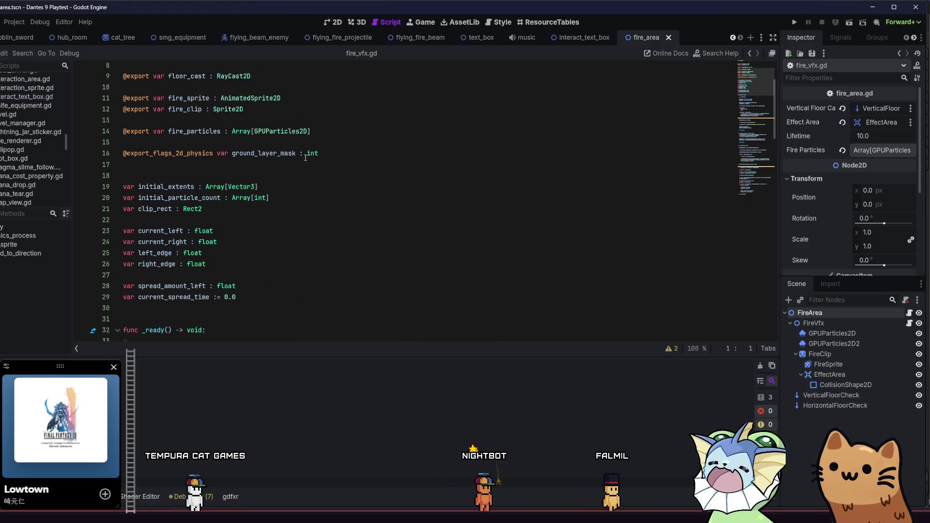
left_click(278, 135)
key("BackSpace")
type("128")
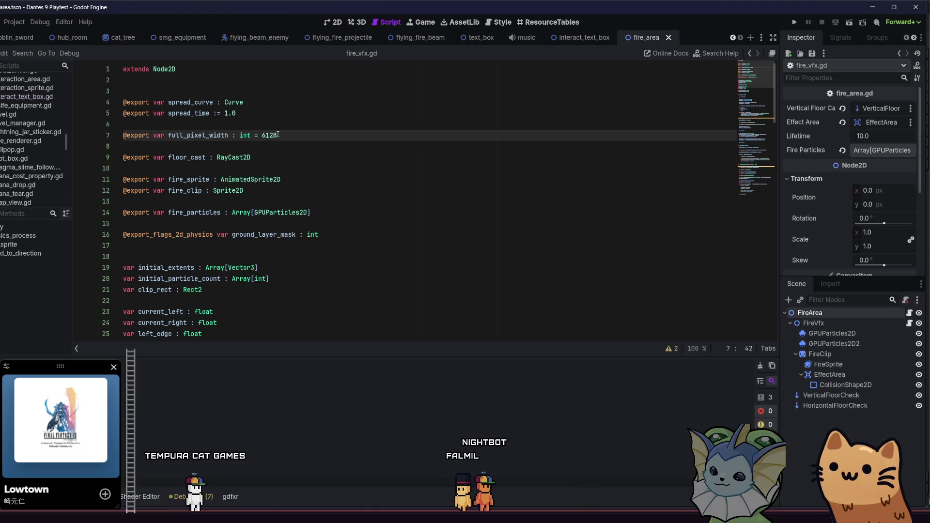
key("Left")
key("Left")
key("Left")
key("BackSpace")
key("End")
key("ctrl+s")
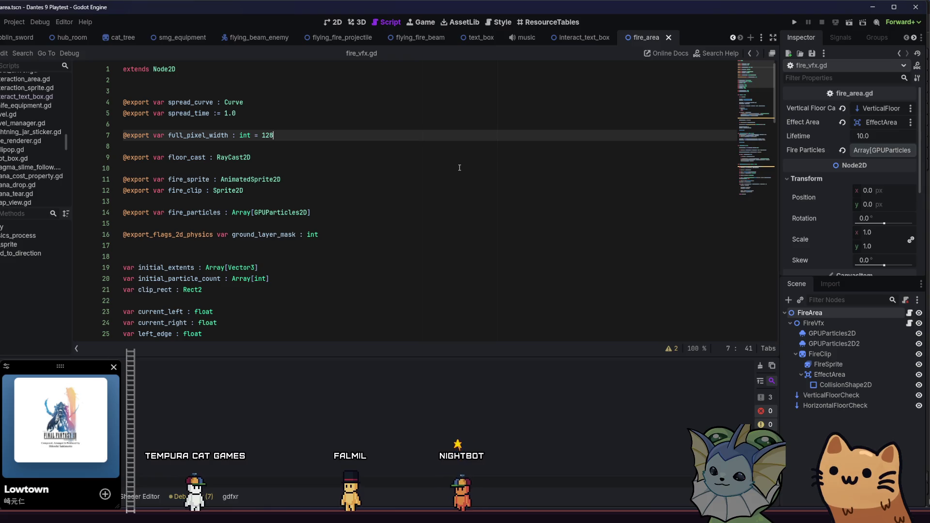
Return to the magma_slime_enemy scene.
left_click(554, 201)
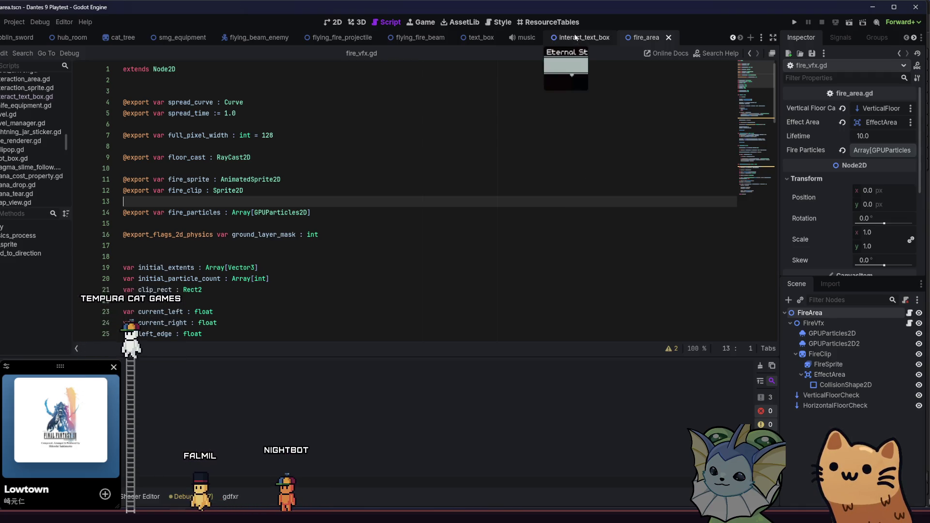
scroll(218, 37, "up", 2)
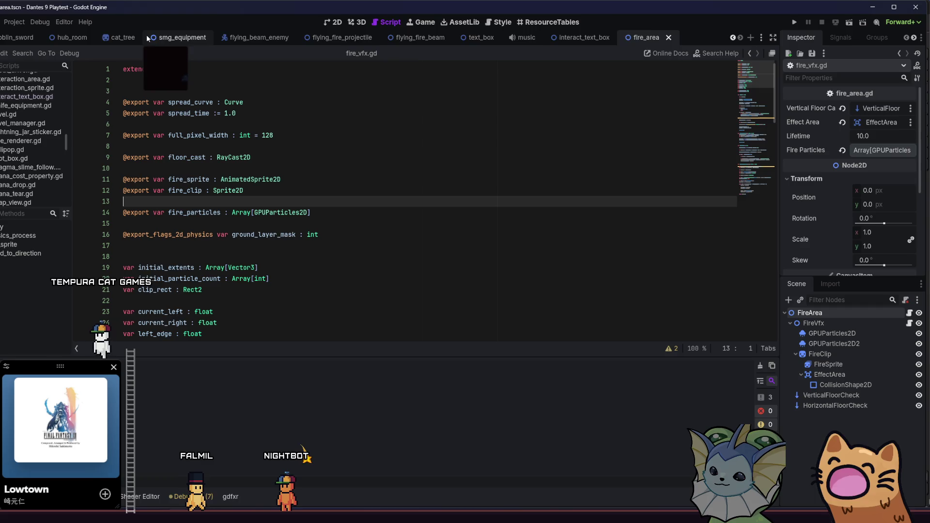
scroll(147, 38, "up", 2)
left_click(160, 38)
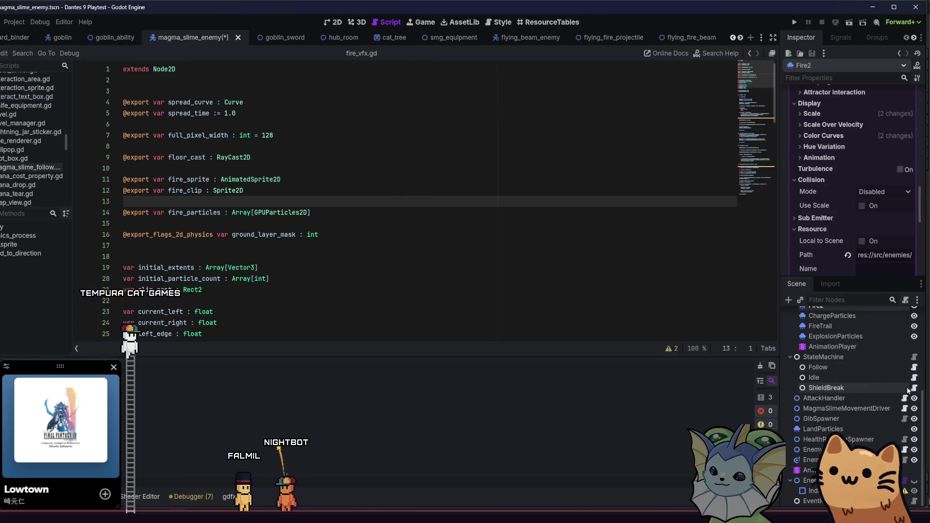
Look over the ShieldBreak and AttackHandler scripts, then open ShieldBreakHandler's shield_break_handler.gd.
left_click(914, 388)
left_click(448, 212)
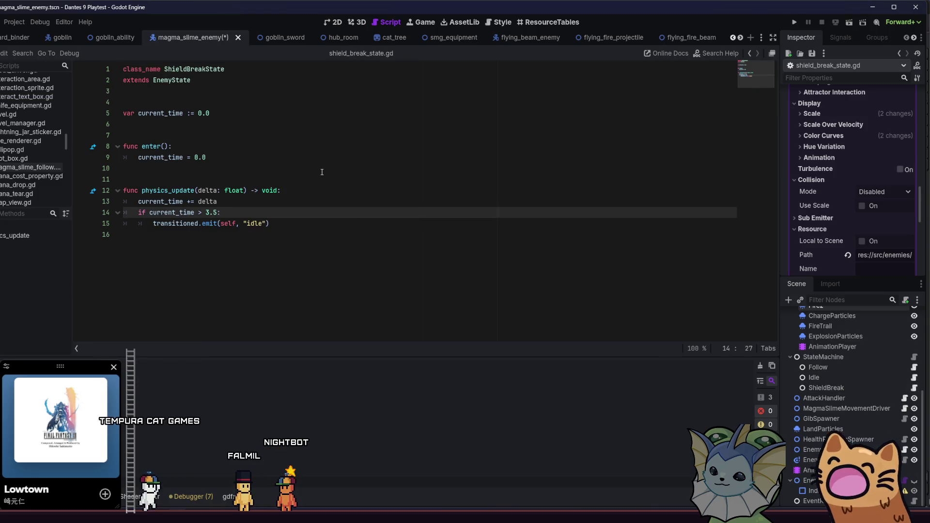
left_click(330, 223)
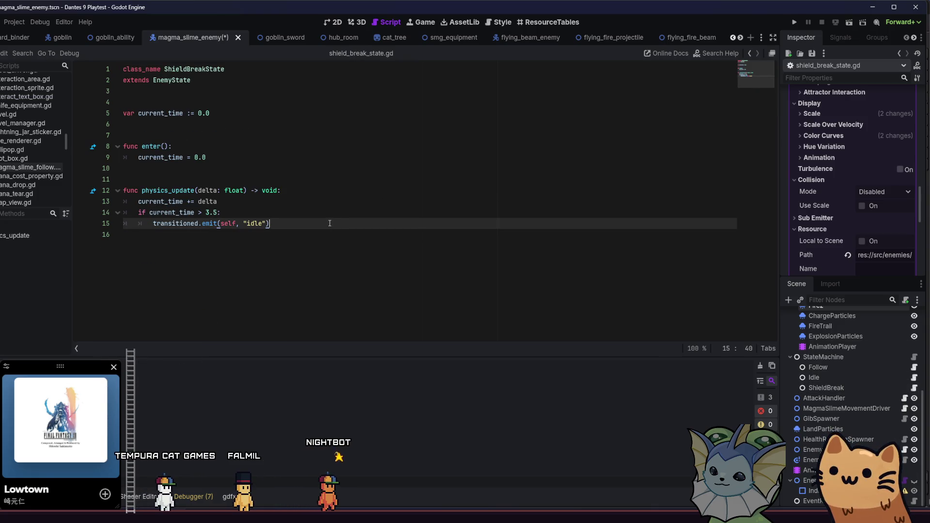
left_click(904, 398)
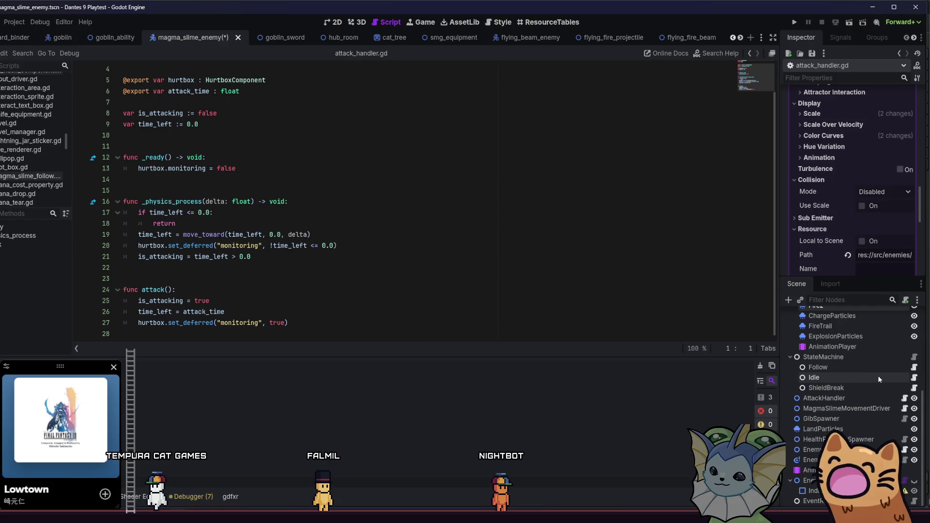
scroll(876, 373, "up", 2)
scroll(876, 370, "up", 3)
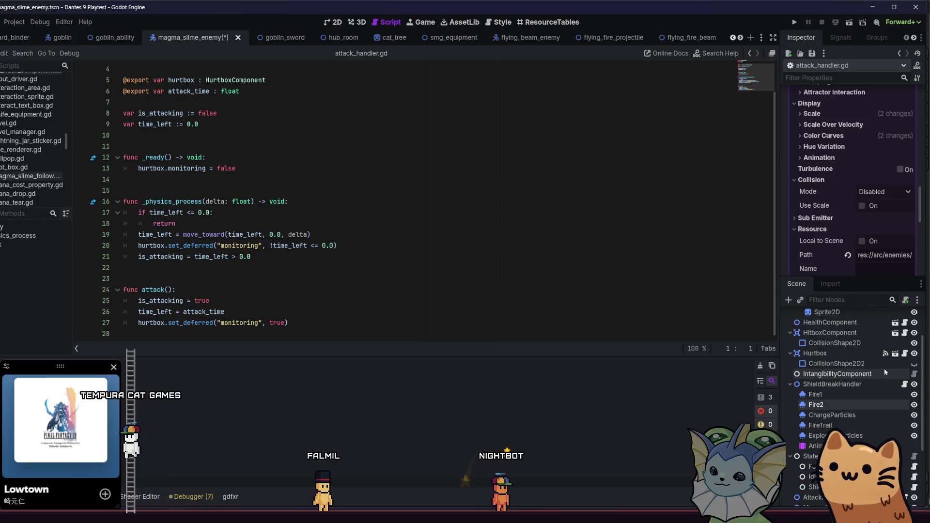
left_click(877, 384)
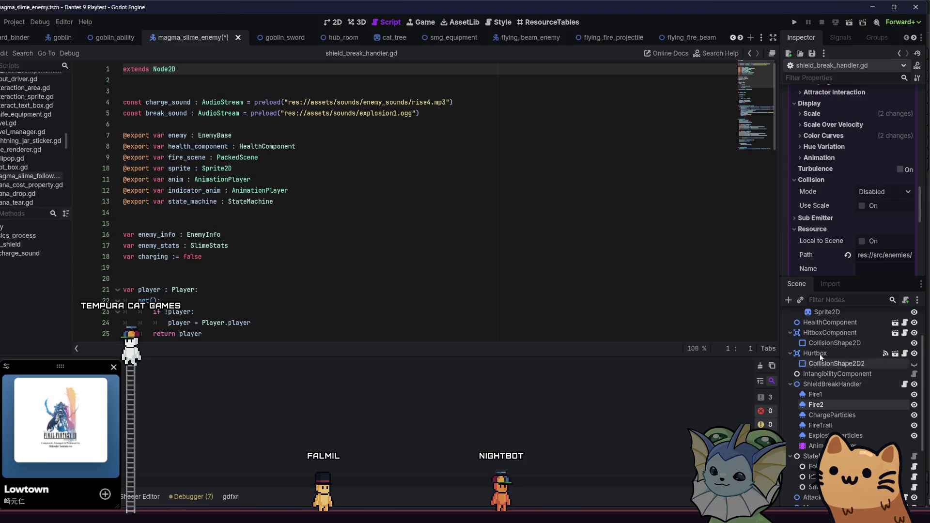
Add blank indented lines at the end of break_shield() for new code.
scroll(406, 213, "down", 8)
scroll(406, 213, "down", 9)
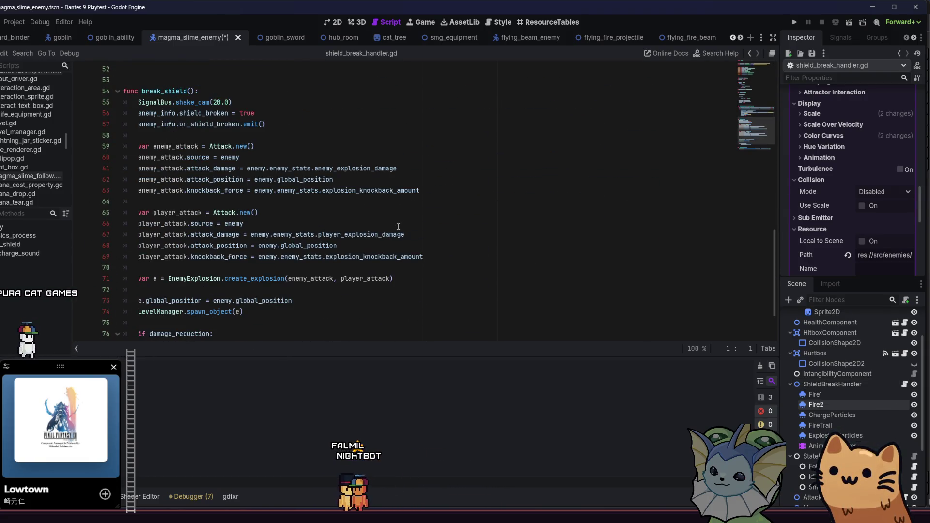
left_click(359, 126)
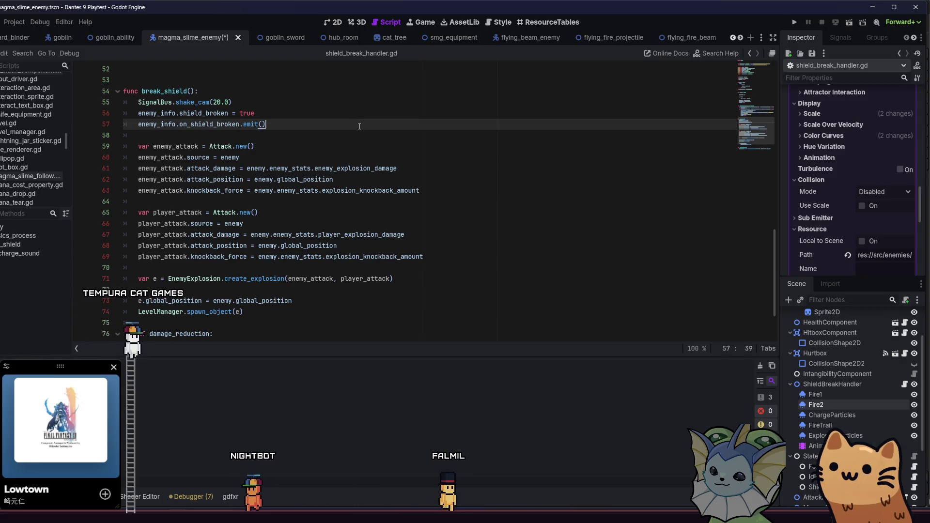
scroll(351, 204, "down", 2)
left_click(345, 287)
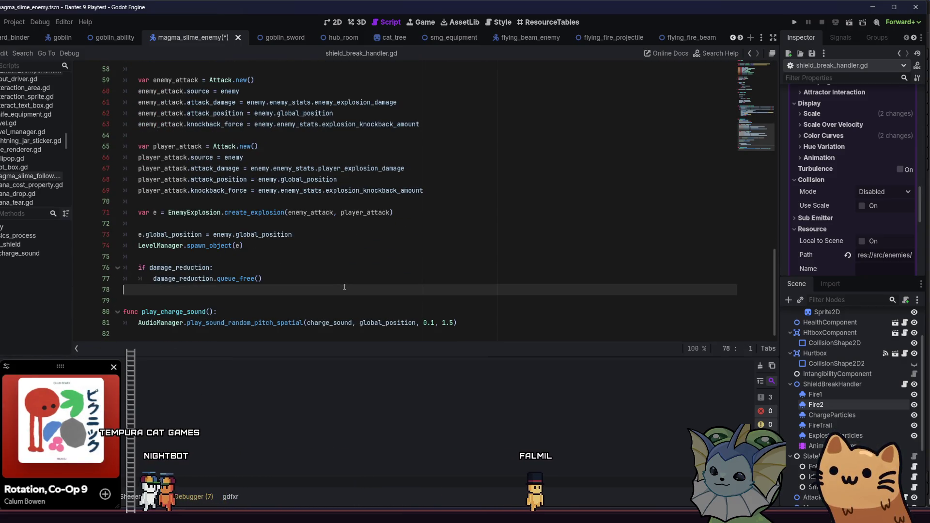
key("Return")
key("Up")
key("Tab")
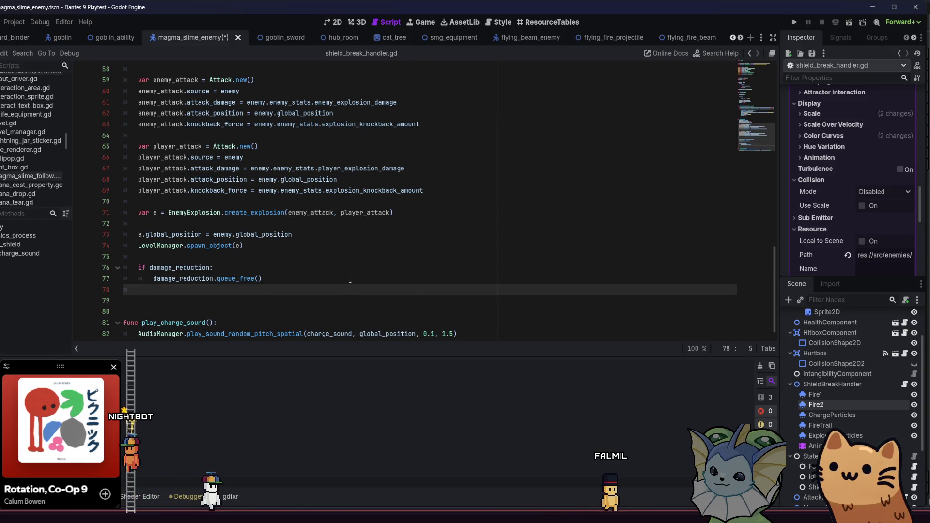
type("Fire")
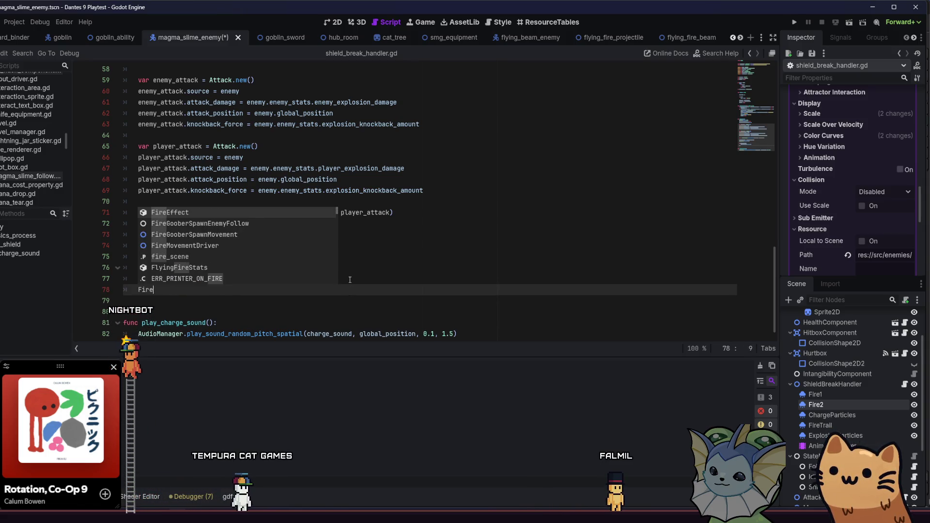
key("BackSpace")
key("BackSpace")
key("BackSpace")
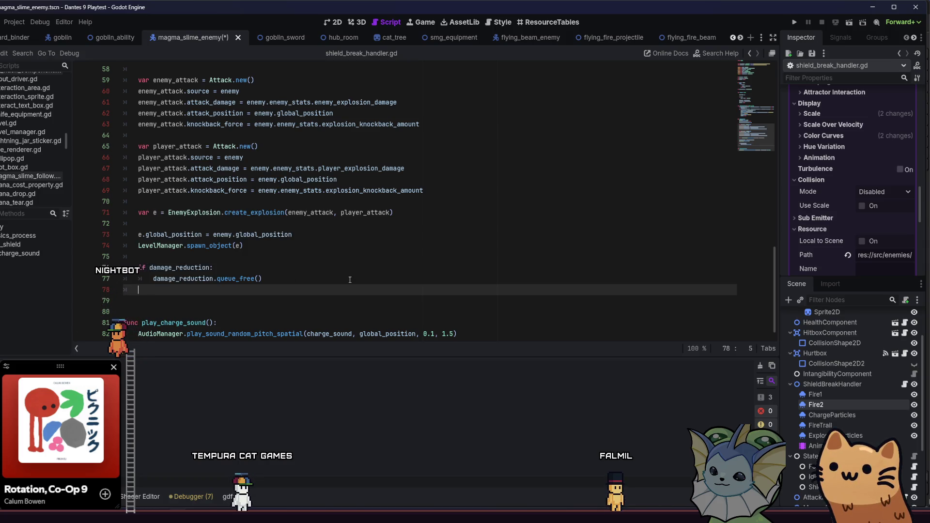
key("Return")
Below break_sound, start a new constant declaration named fire_scene.
scroll(349, 280, "up", 15)
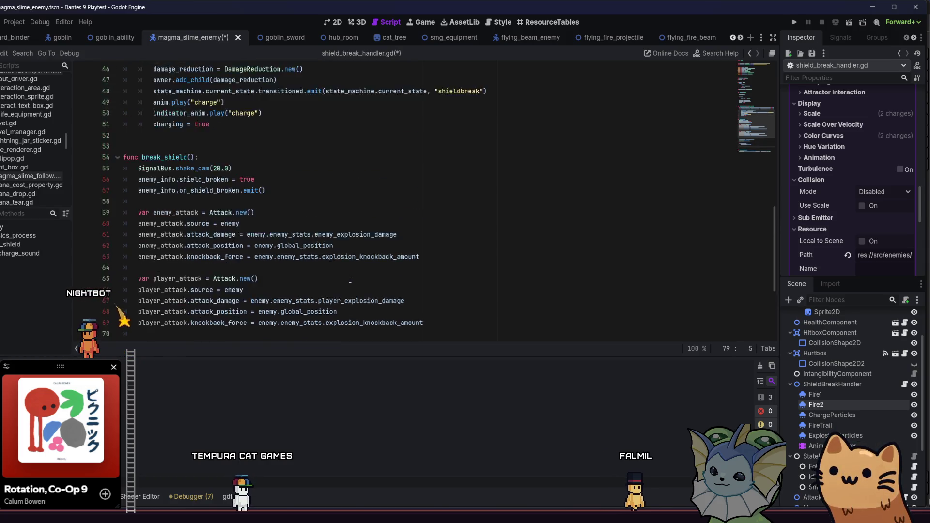
left_click(490, 116)
key("Return")
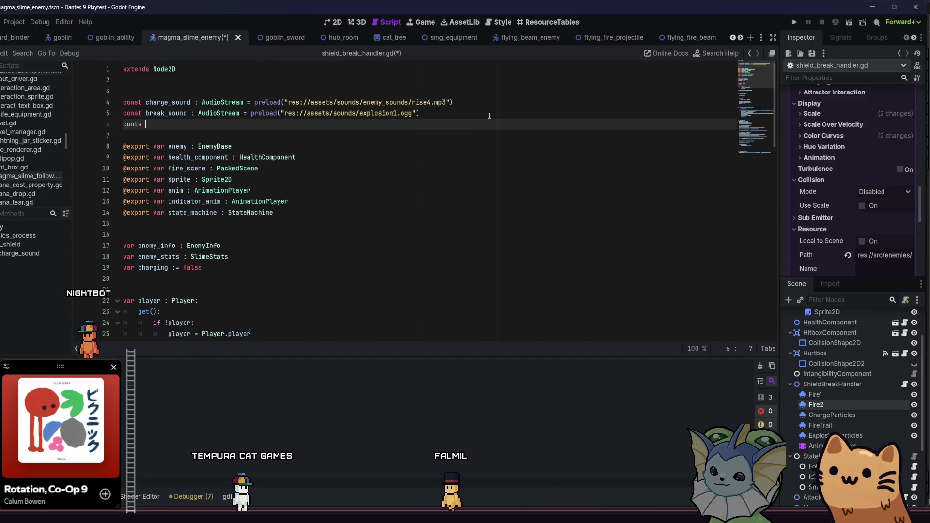
key("BackSpace")
type("t fire_sce")
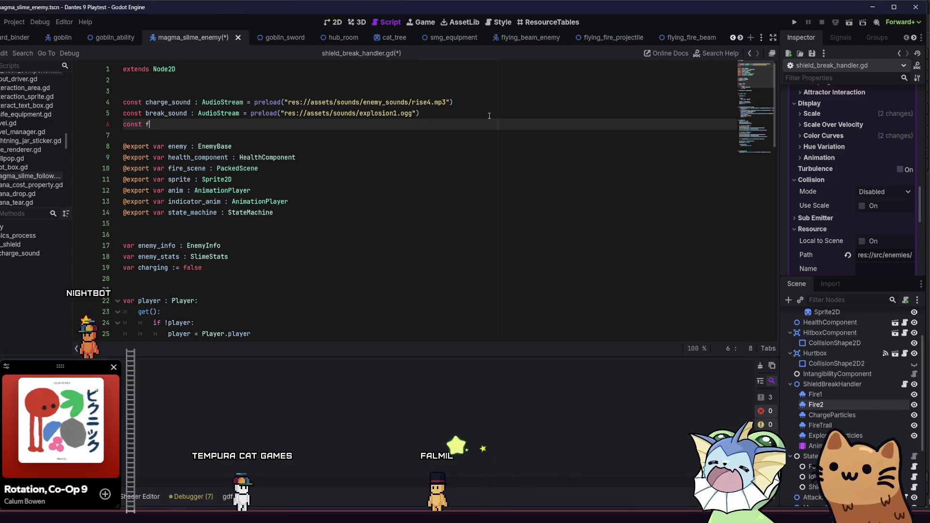
type("ne =")
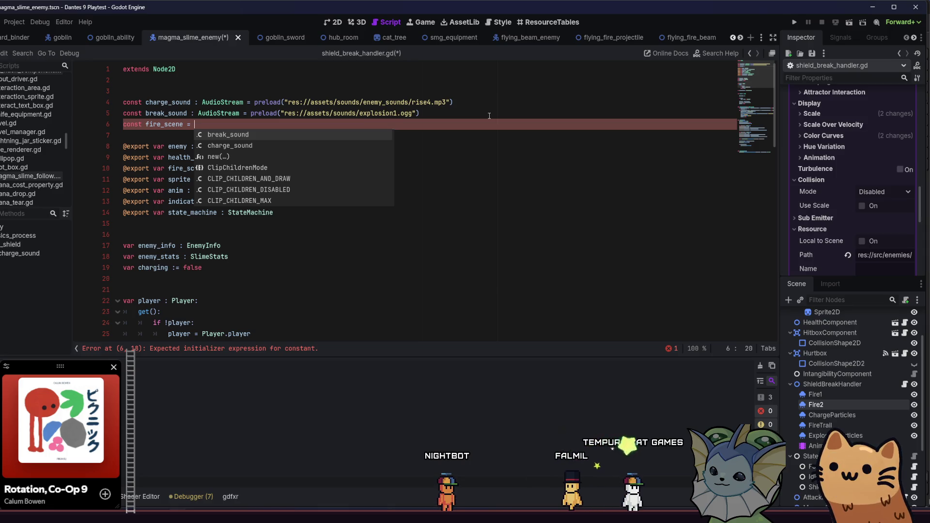
key("BackSpace")
key("BackSpace")
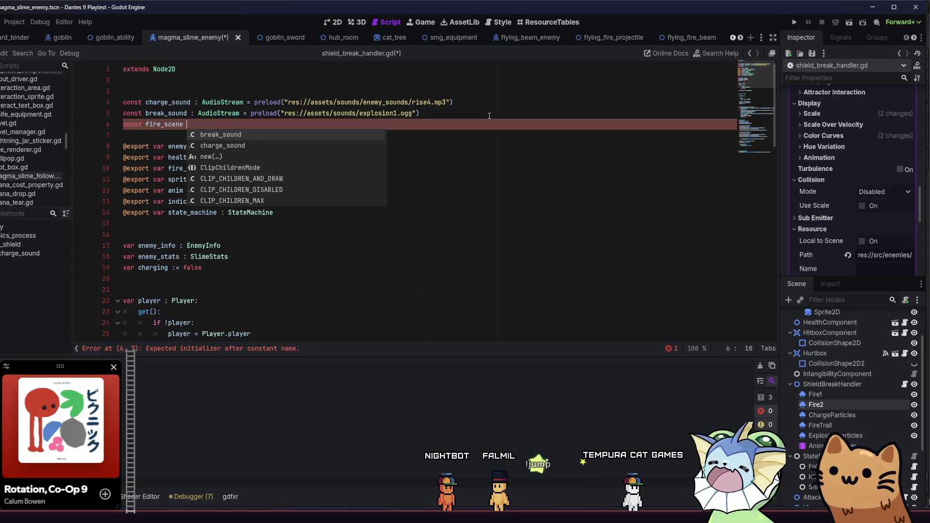
type(":=")
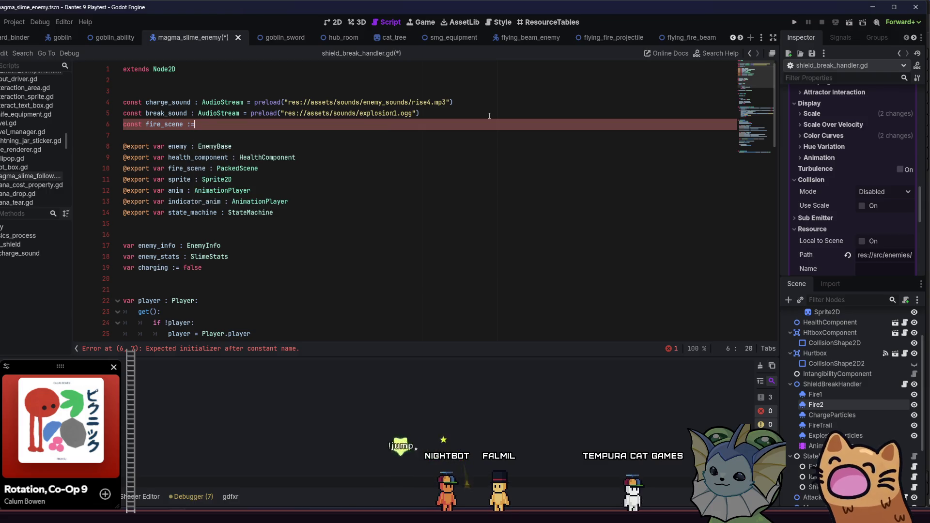
key("BackSpace")
key("BackSpace")
key("BackSpace")
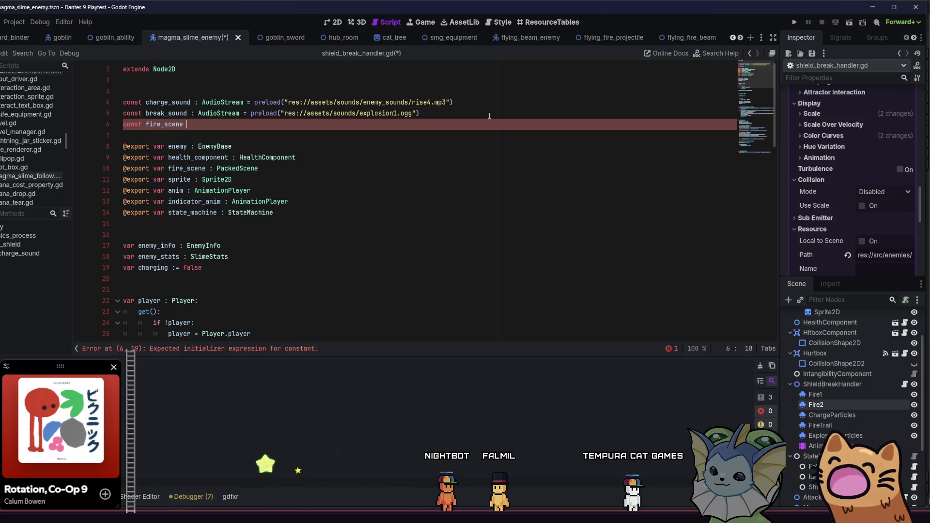
type(":=")
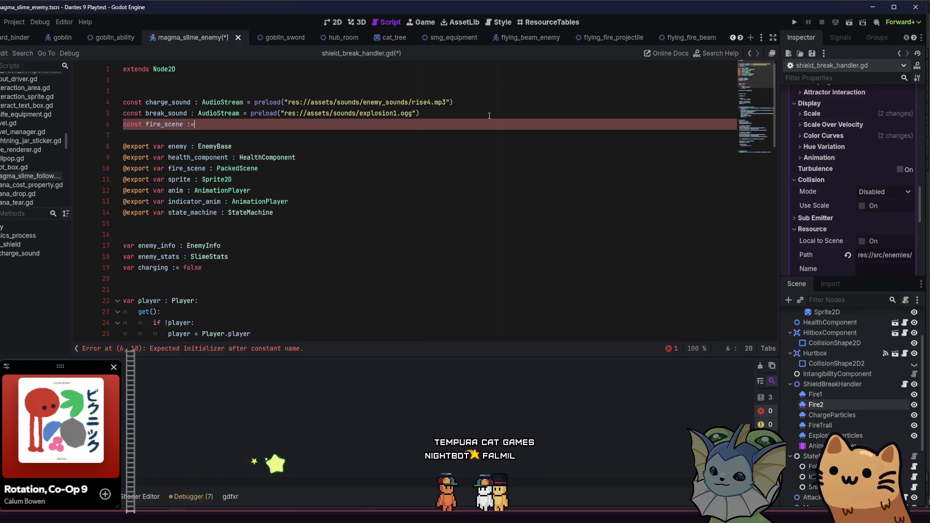
key("BackSpace")
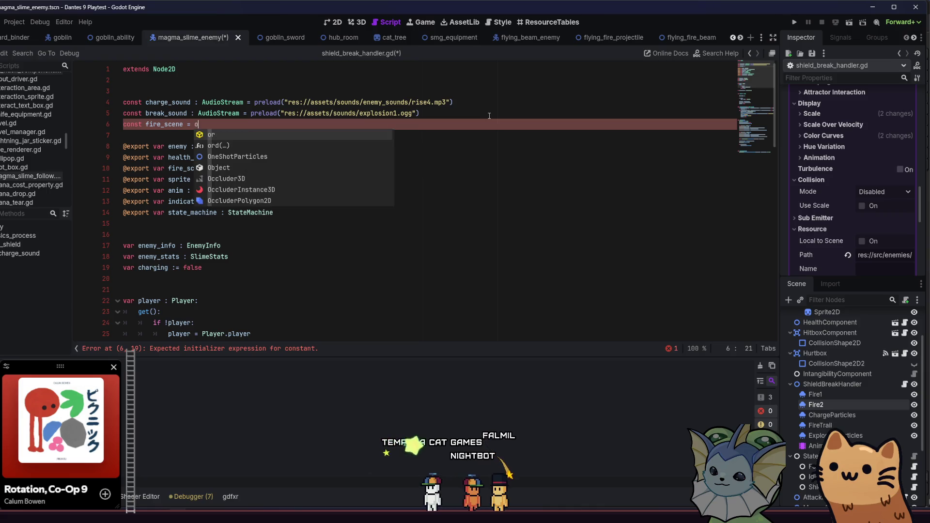
type("el")
Make the fire_scene constant preload res://src/vfx/fire_area.tscn.
key("Return")
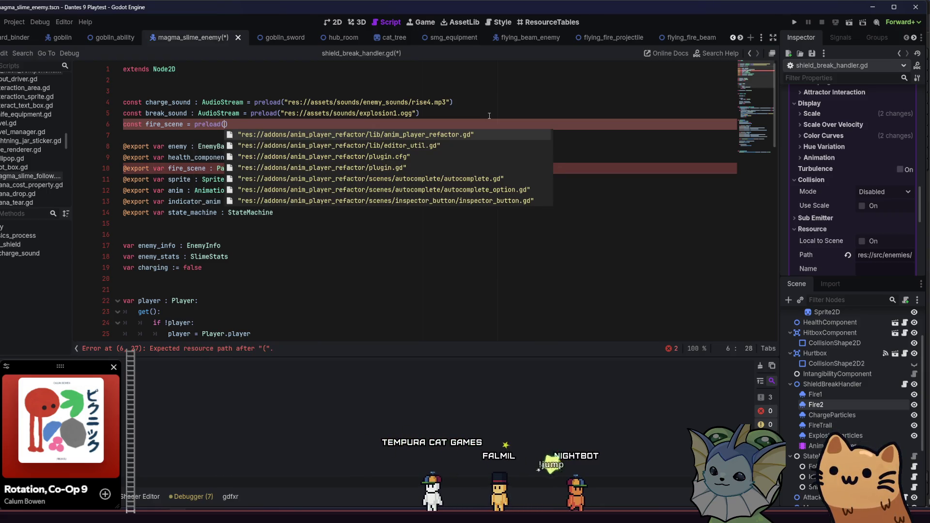
type("fire_")
type("area")
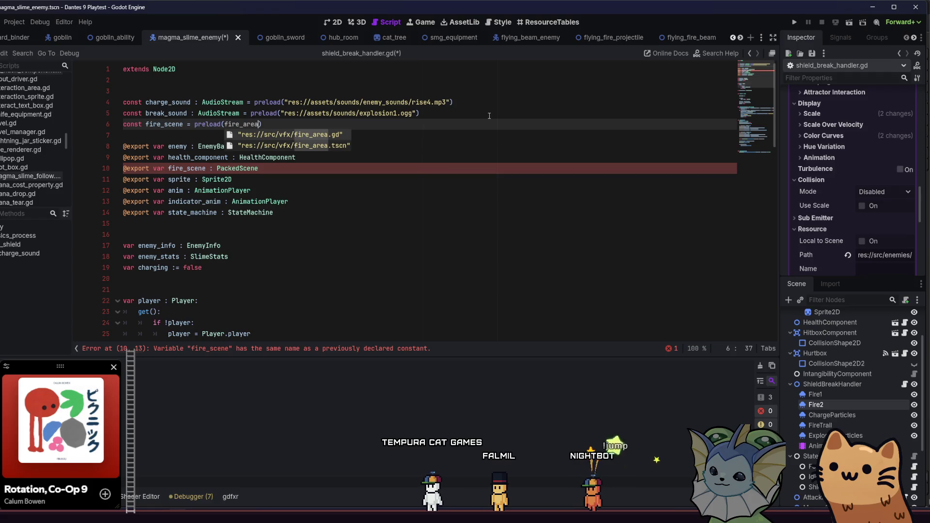
key("Down")
key("Return")
Rename the new constant to ground_fire_scene and save the script.
scroll(365, 206, "down", 15)
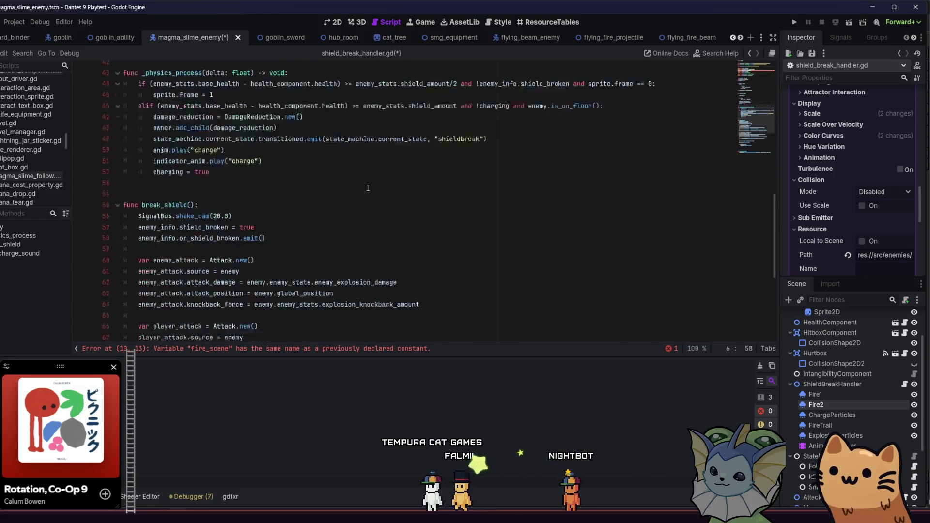
left_click(361, 223)
scroll(349, 224, "up", 15)
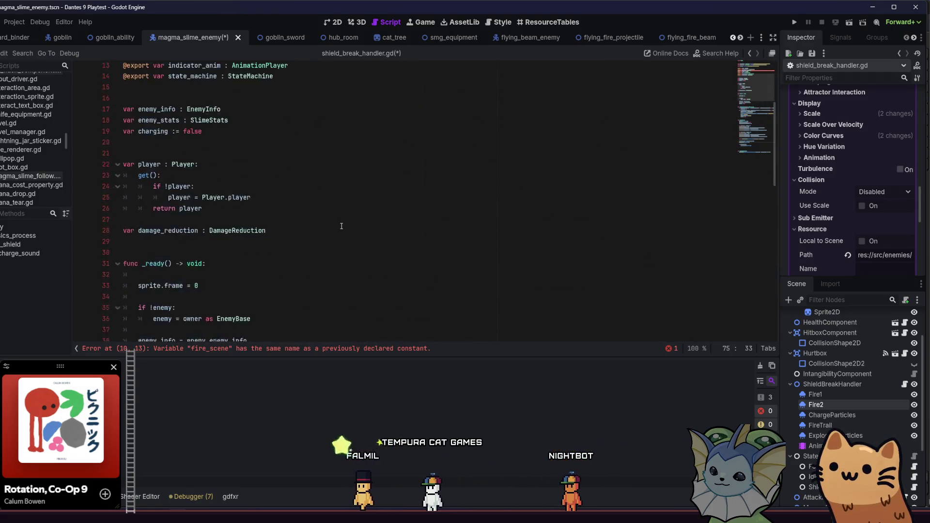
scroll(239, 181, "up", 2)
double_click(195, 169)
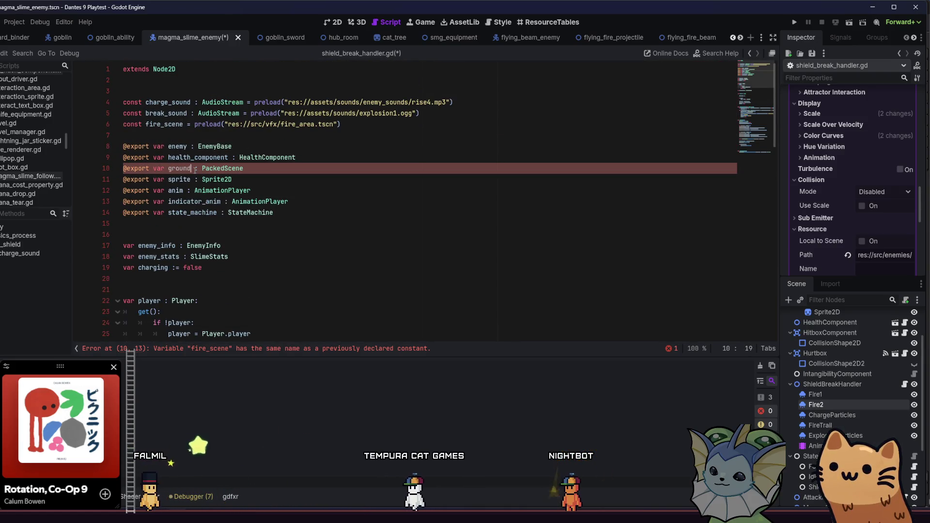
key("ctrl+z")
double_click(155, 123)
type("ground_fire_s")
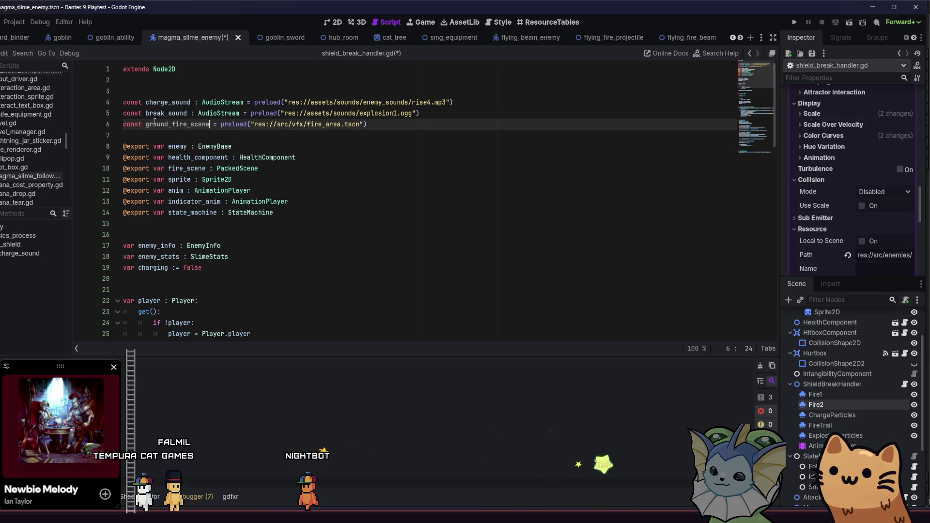
type("cene")
scroll(354, 262, "down", 15)
scroll(354, 262, "down", 1)
key("ctrl+s")
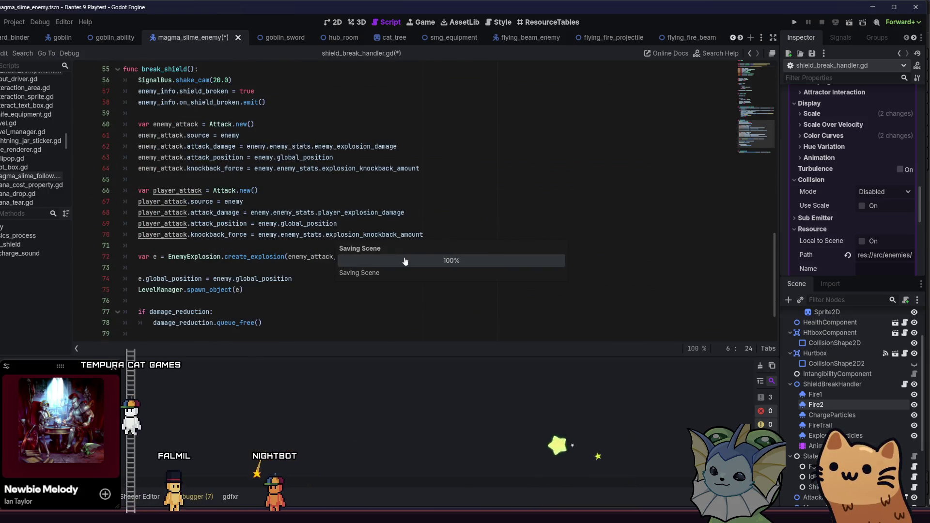
In break_shield(), add var f = ground_fire_scene.instantiate().
scroll(271, 252, "down", 2)
left_click(312, 264)
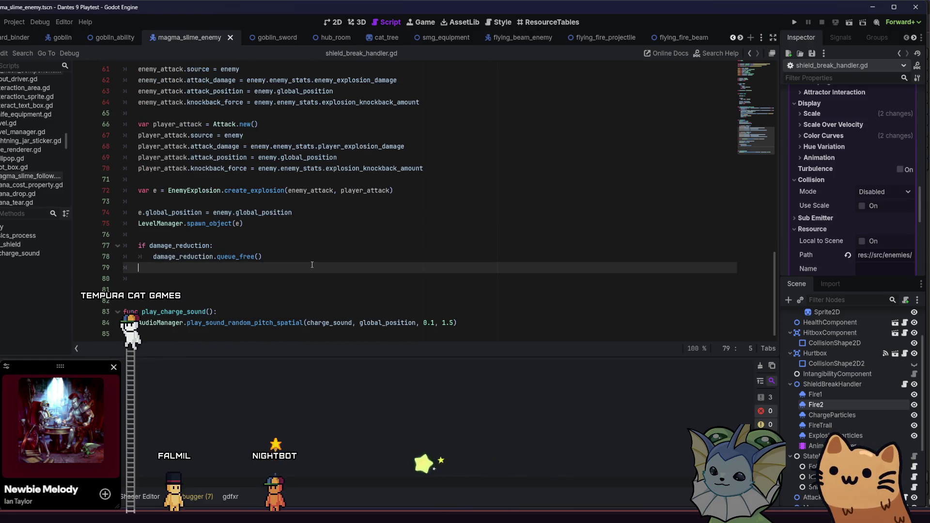
key("Return")
type("f =")
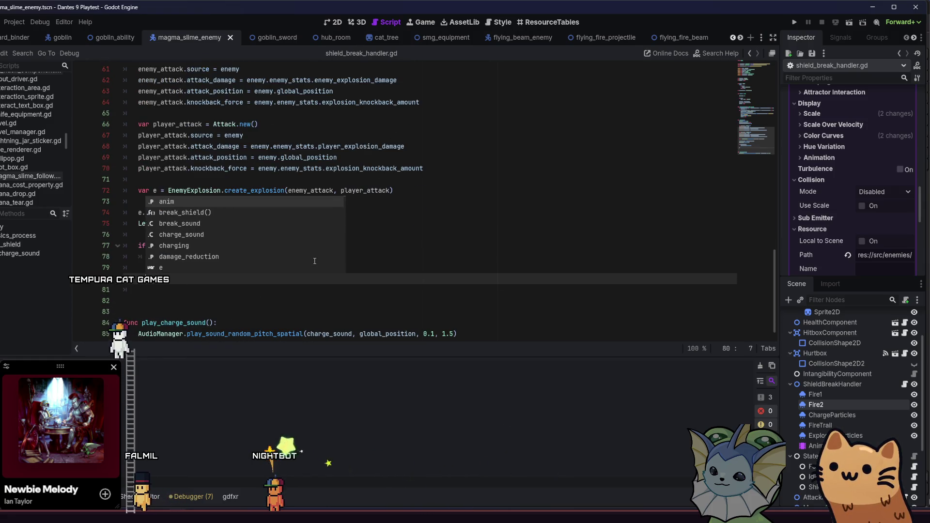
key("BackSpace")
key("BackSpace")
key("BackSpace")
type("var f = ")
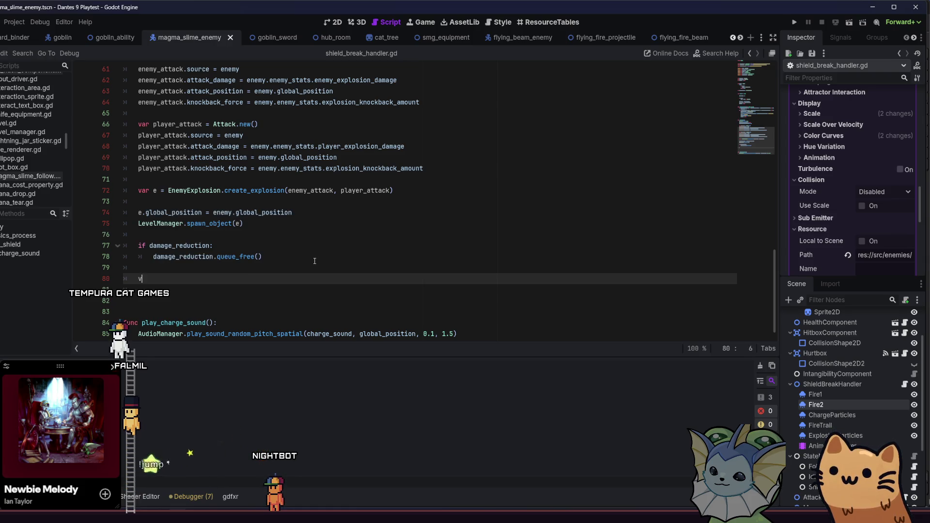
type("ground_fire_scene.")
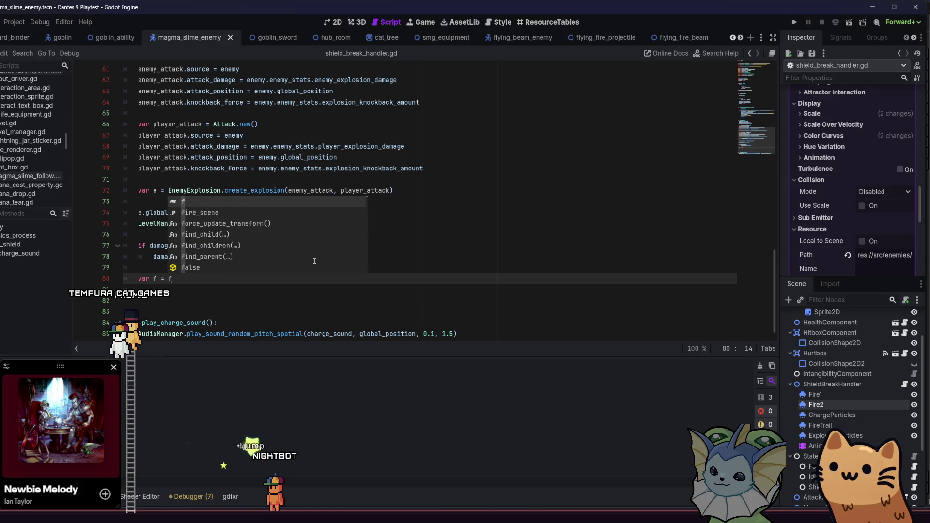
type("instantiate(")
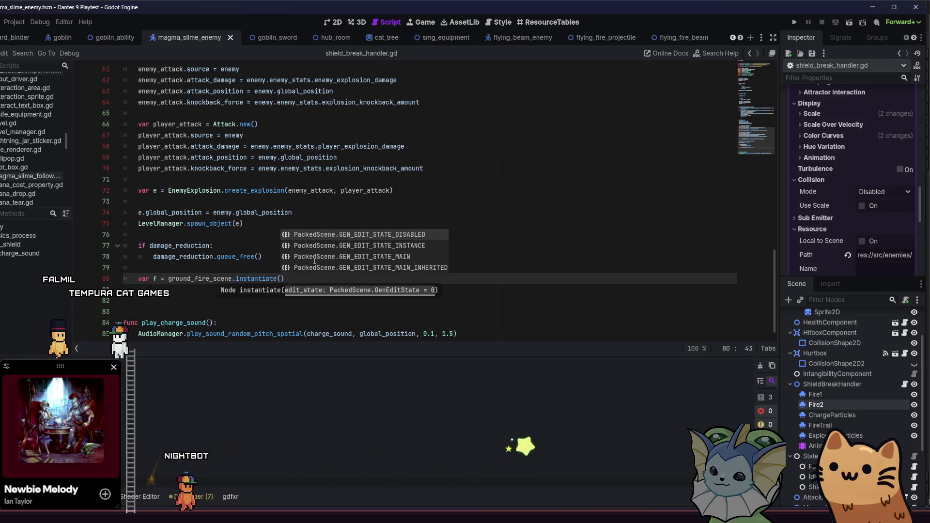
key("End")
key("Return")
On the next line, set f.global_position = enemy.global_position.
type("f.global_position")
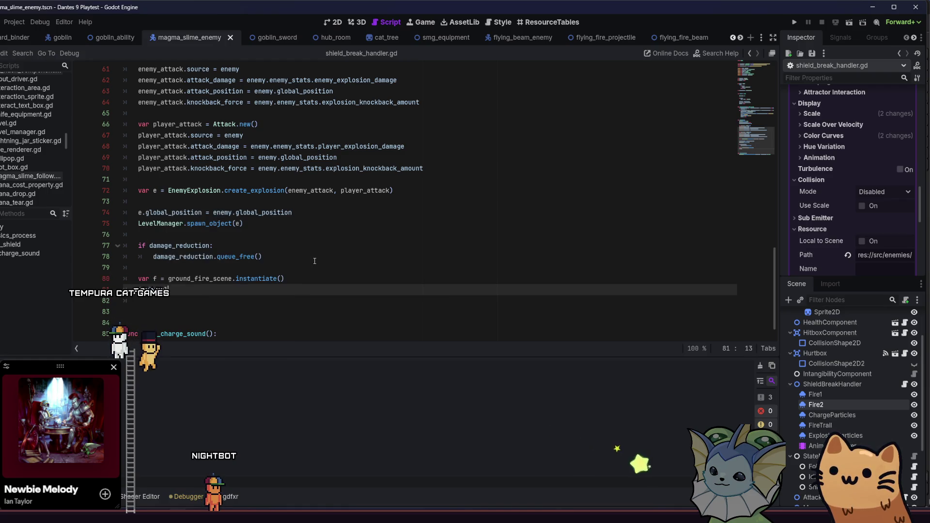
type(" = glo")
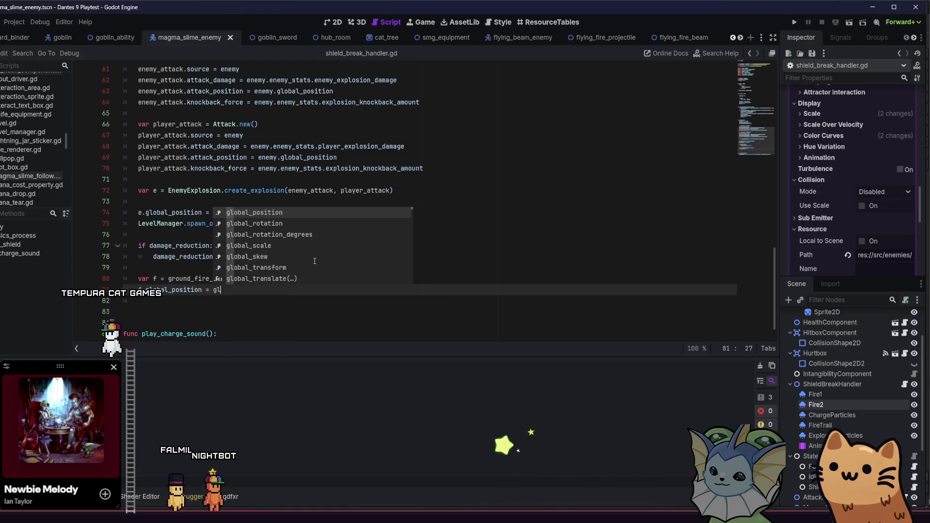
key("BackSpace")
key("BackSpace")
key("BackSpace")
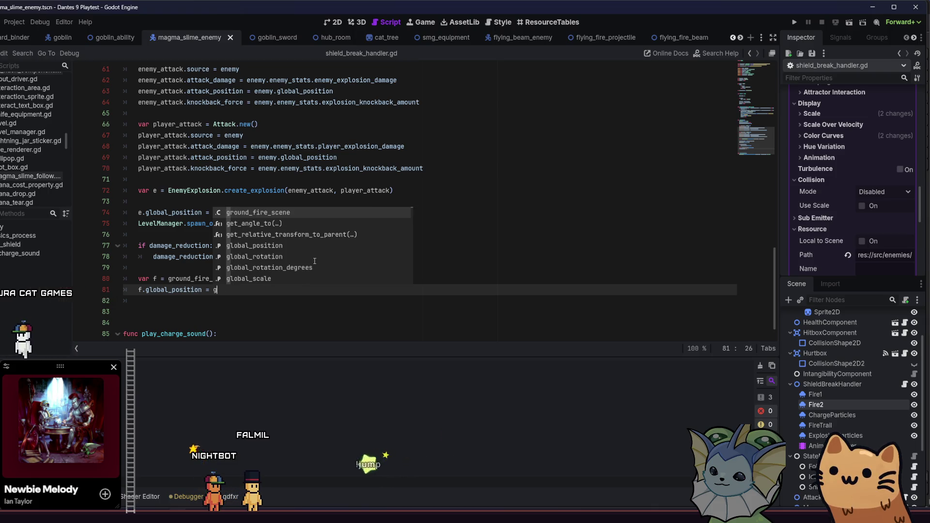
type("m")
key("BackSpace")
key("BackSpace")
type("e")
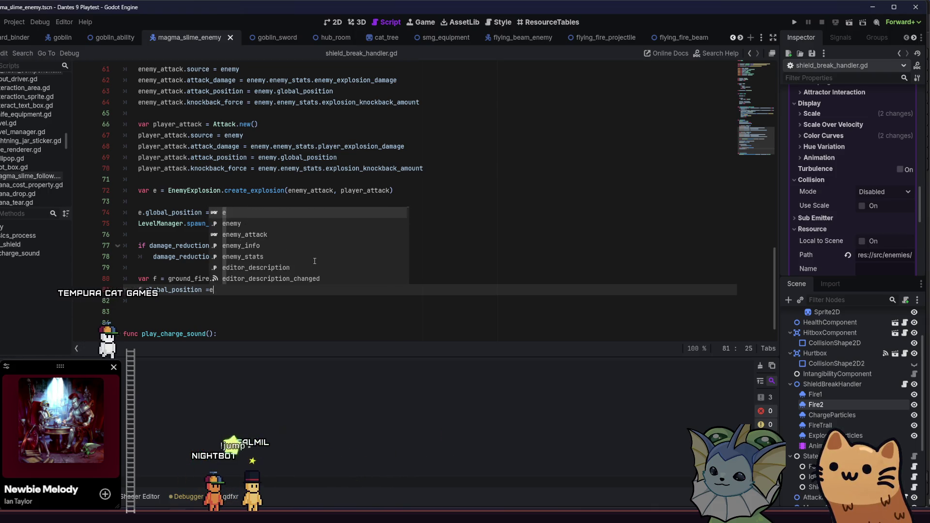
key("BackSpace")
type("enemy.")
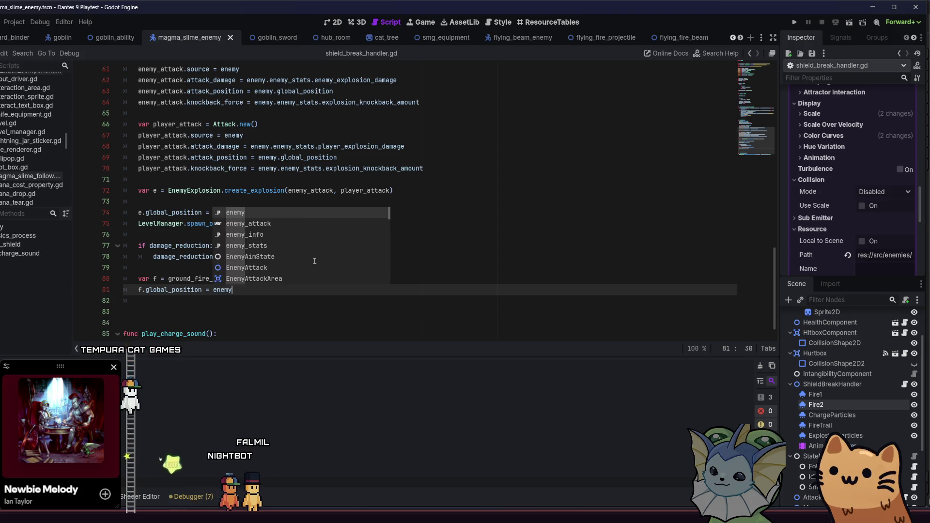
type("gl")
key("Return")
key("Return")
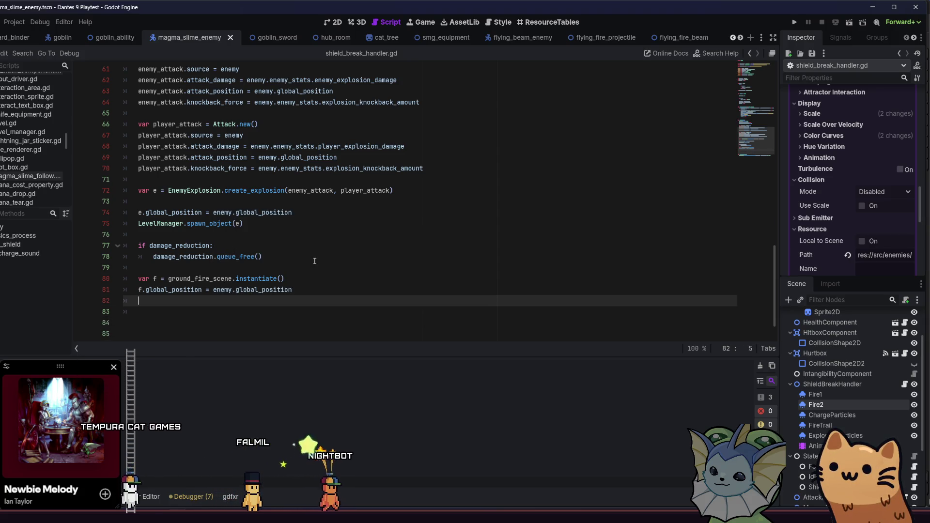
Add LevelManager.spawn_object(f) below and save the script.
type("f")
key("BackSpace")
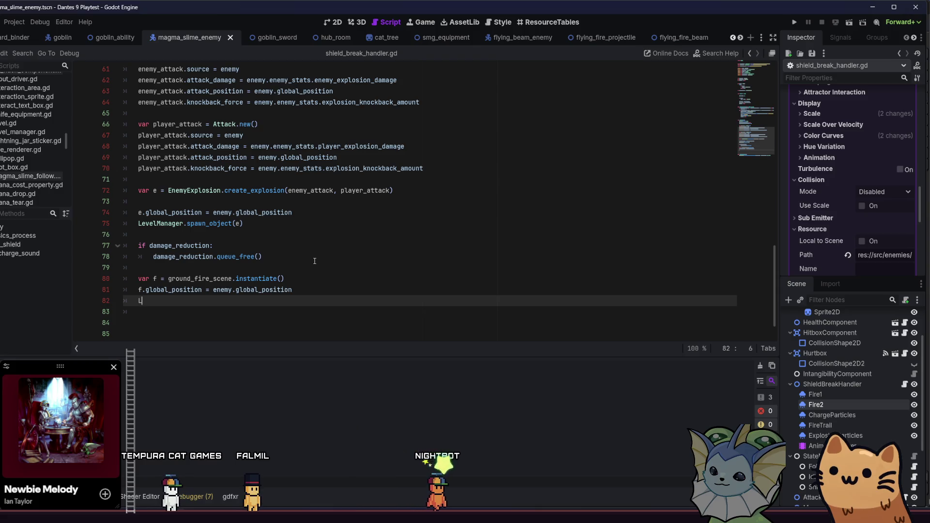
type("eve")
key("Down")
key("Down")
key("Return")
type(".")
key("Escape")
type("s")
key("Return")
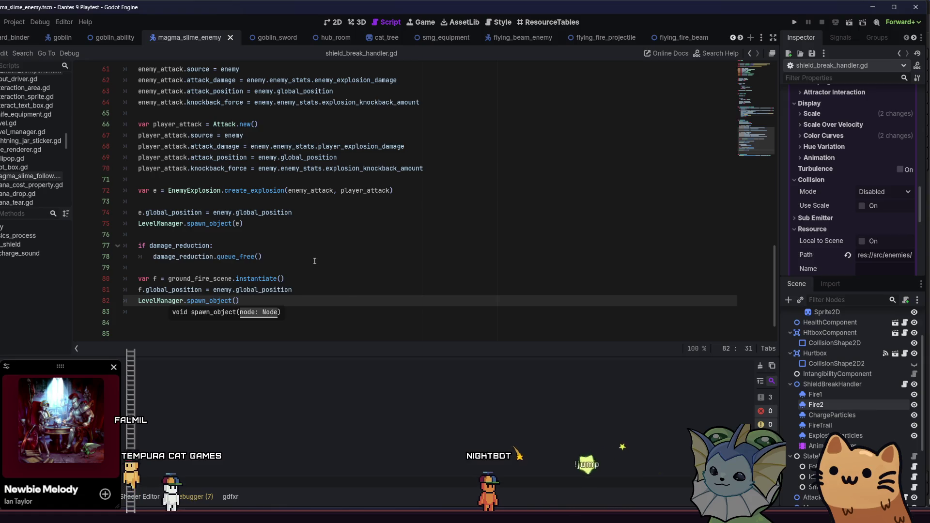
type("f")
left_click(315, 261)
left_click(793, 24)
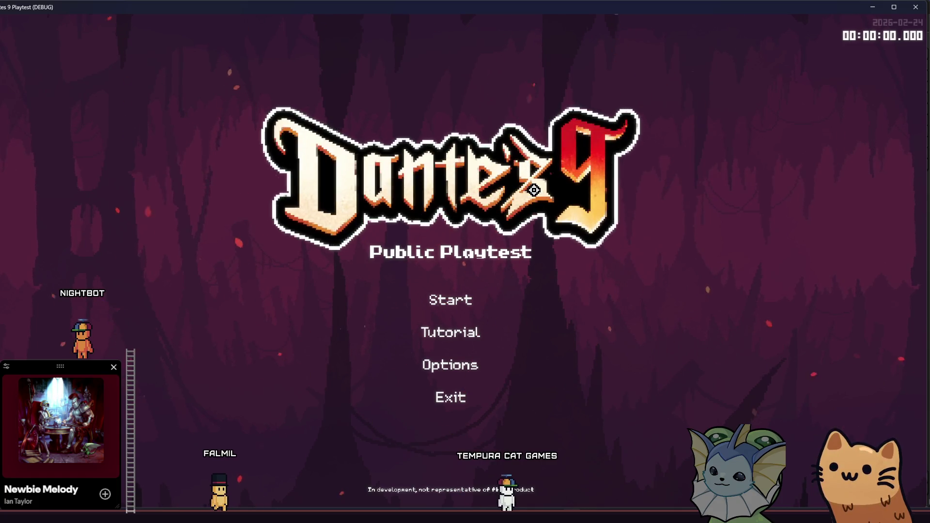
Start the game, hop onto the hub's cat tower and back, then open the F1 debug menu.
left_click(395, 306)
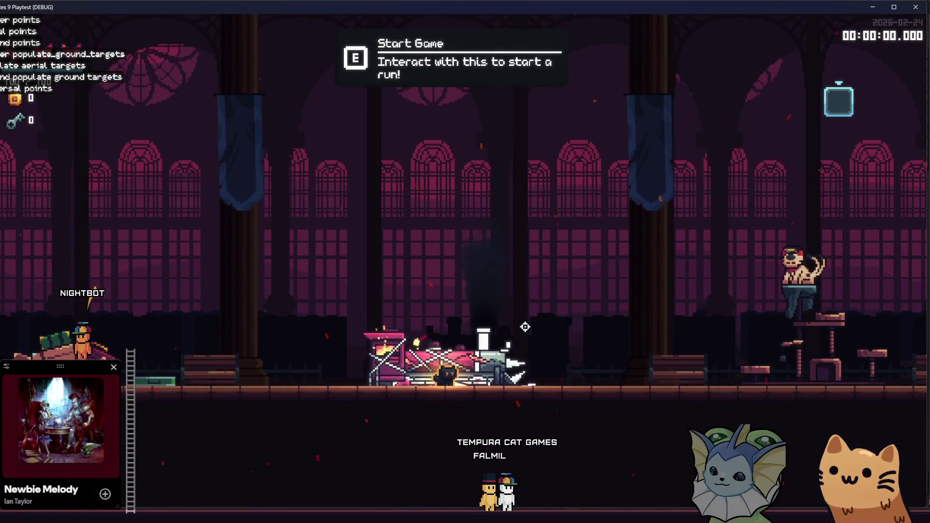
key("d")
key("space")
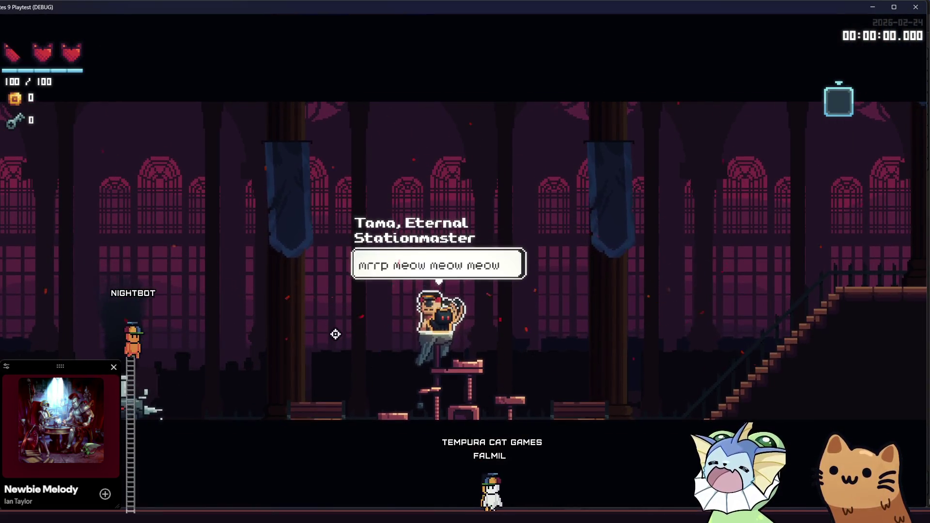
key("a")
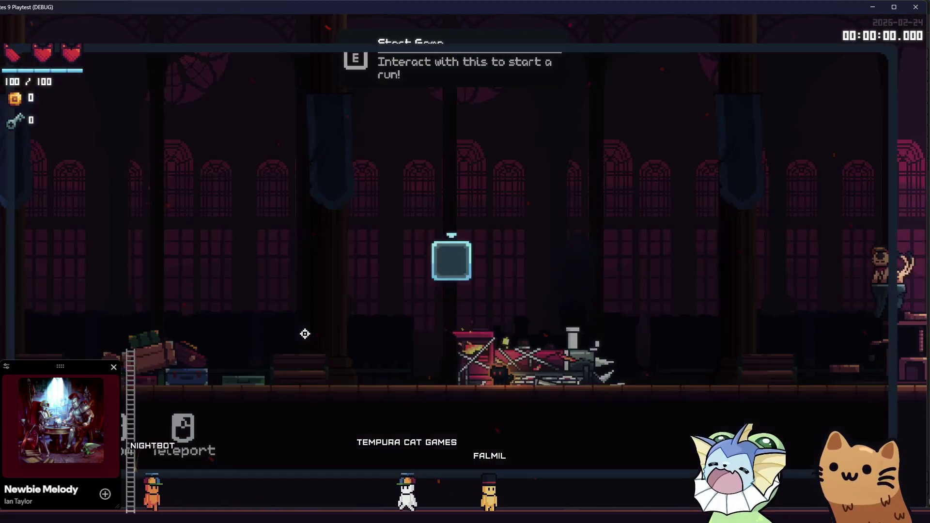
key("F1")
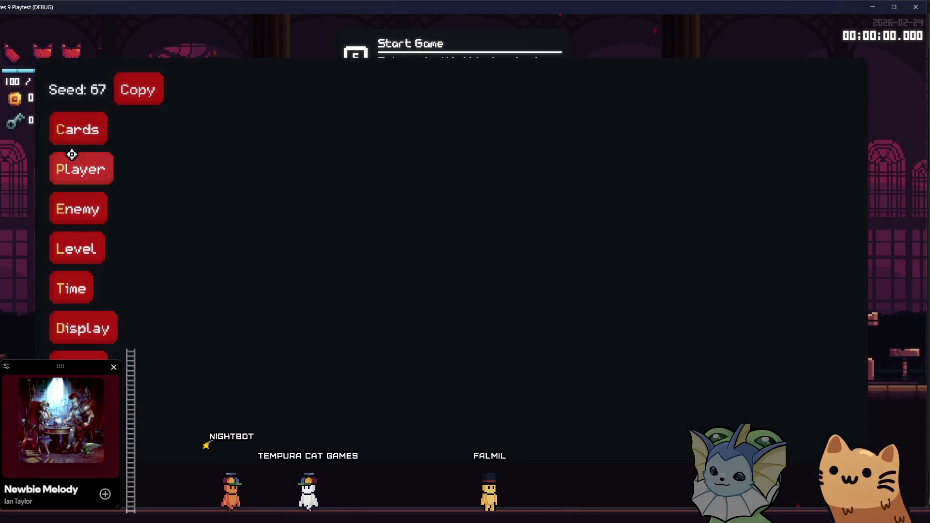
Add AK47 cards to the player's hand from the debug menu.
left_click(73, 136)
left_click(216, 87)
left_click(421, 128)
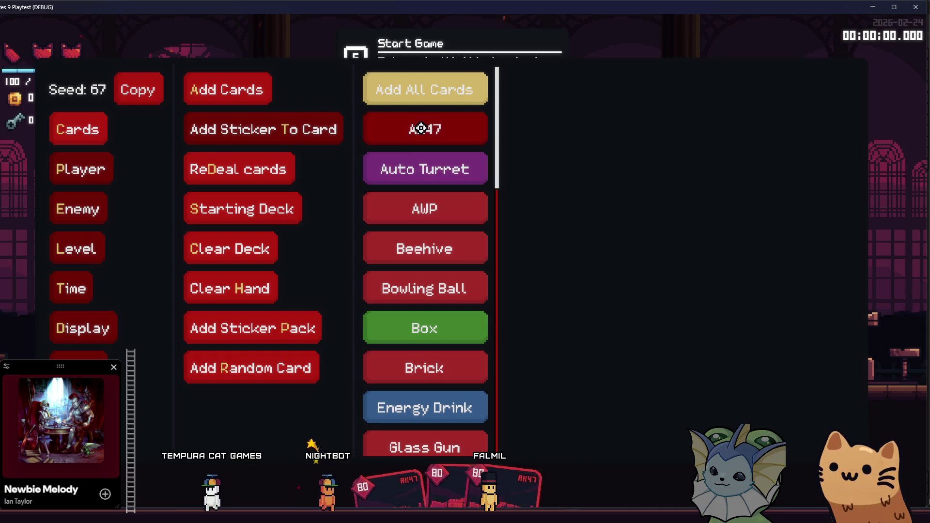
Choose magmaslimeenemy from the spawnable enemies and place a magma slime in the hub.
left_click(71, 167)
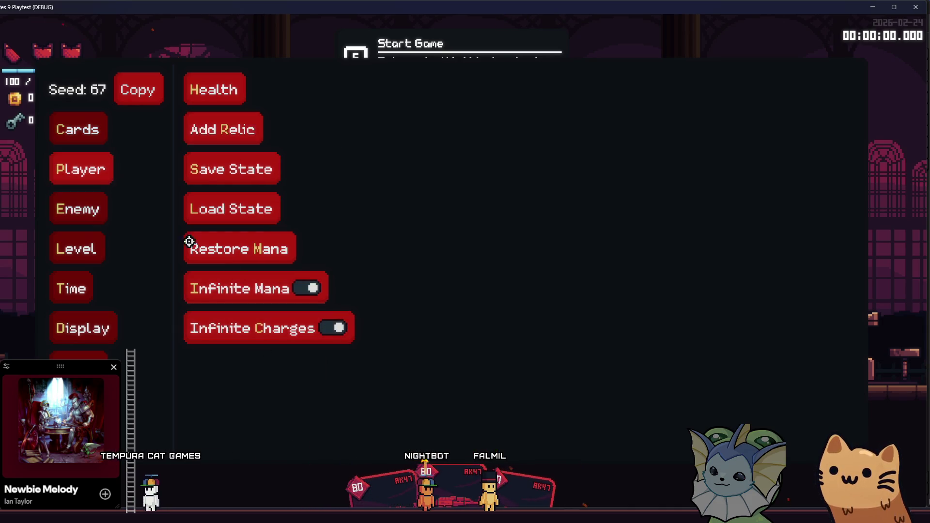
left_click(218, 92)
scroll(374, 239, "down", 4)
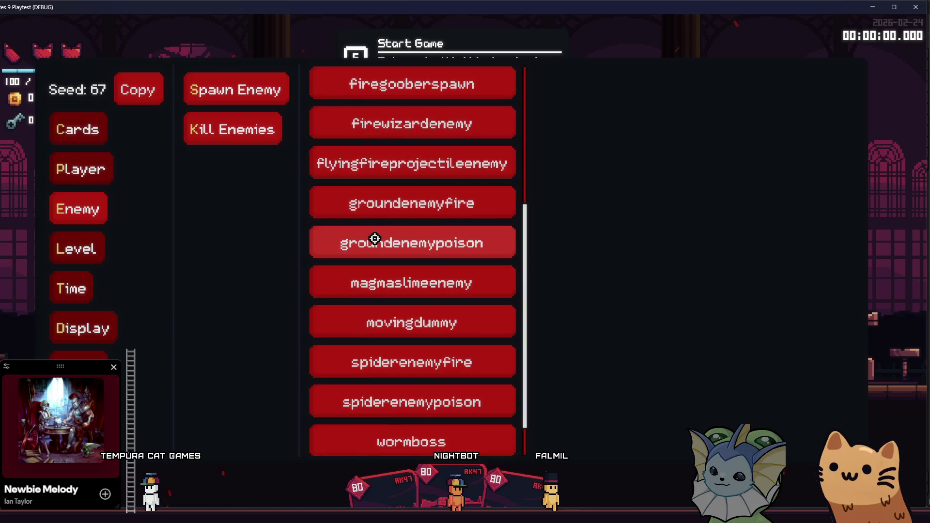
left_click(369, 280)
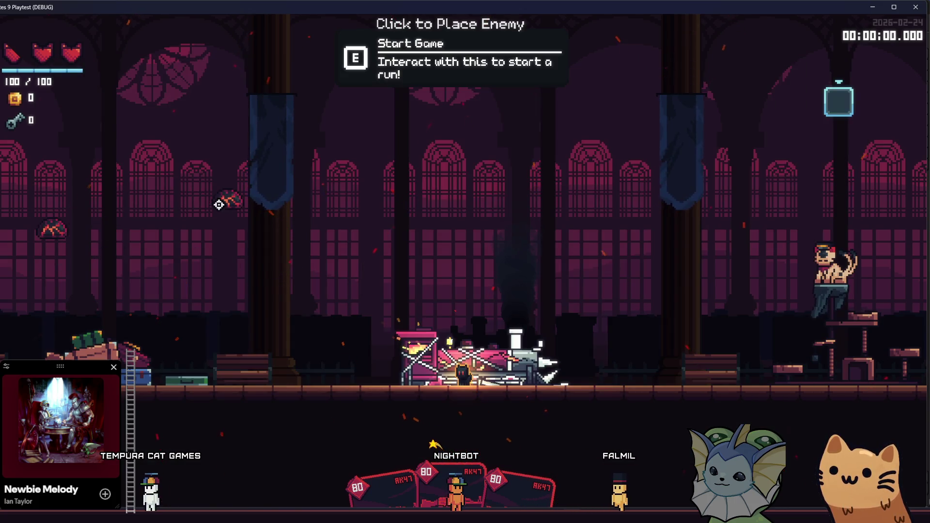
left_click(149, 138)
key("d")
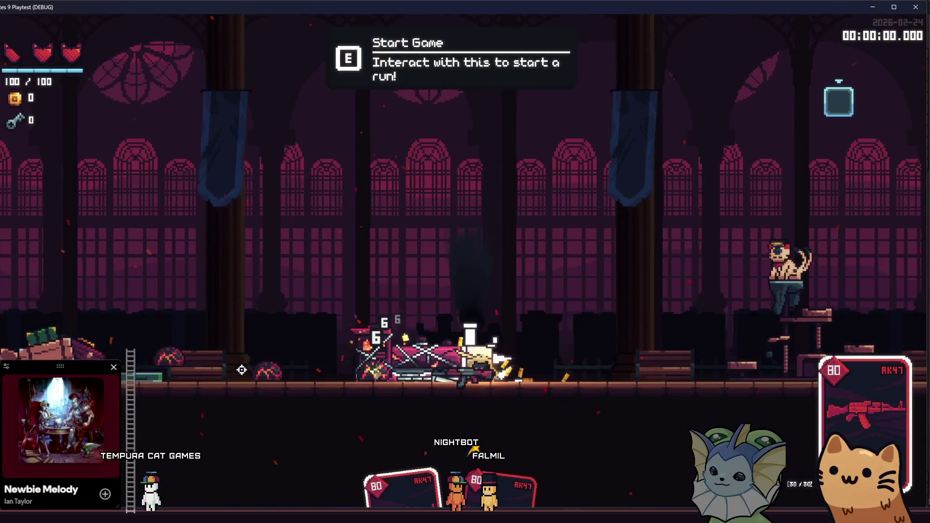
Shoot the magma slimes until their shields break and ground fire appears, then reopen the debug menu.
left_click(239, 358)
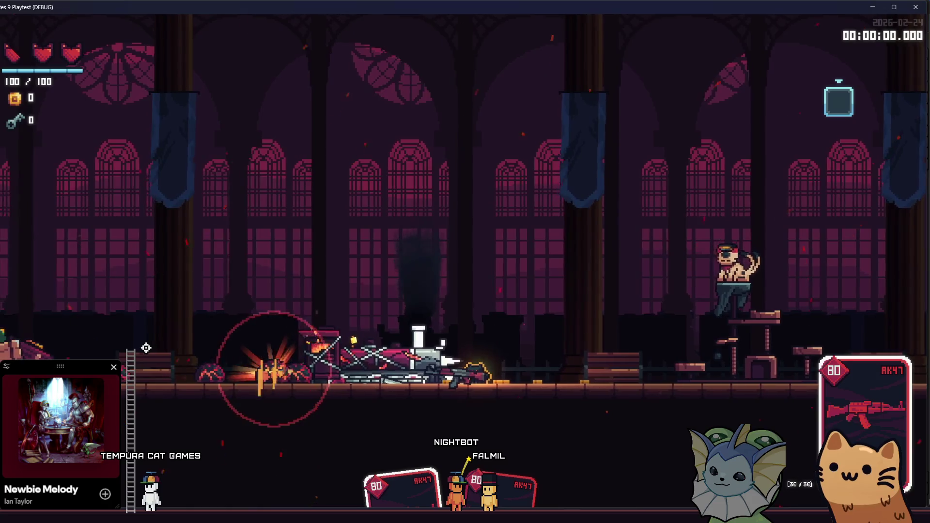
key("d")
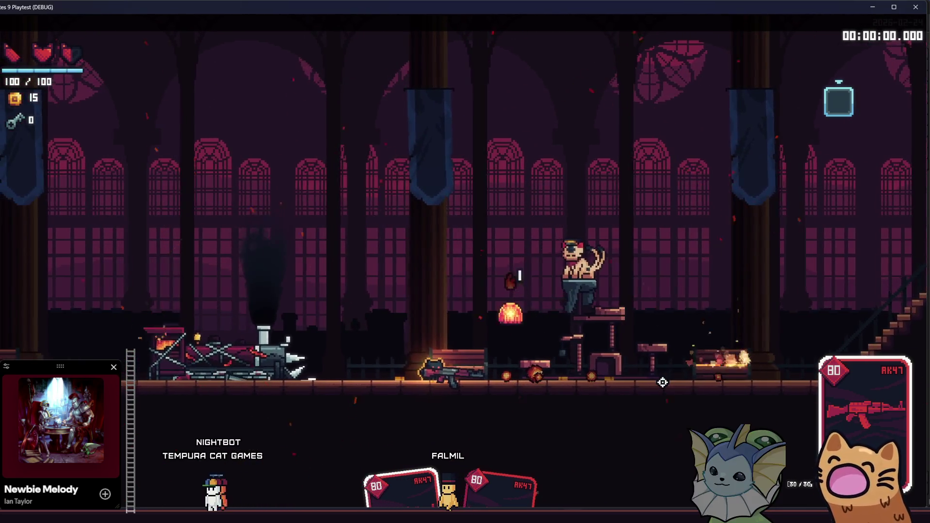
key("a")
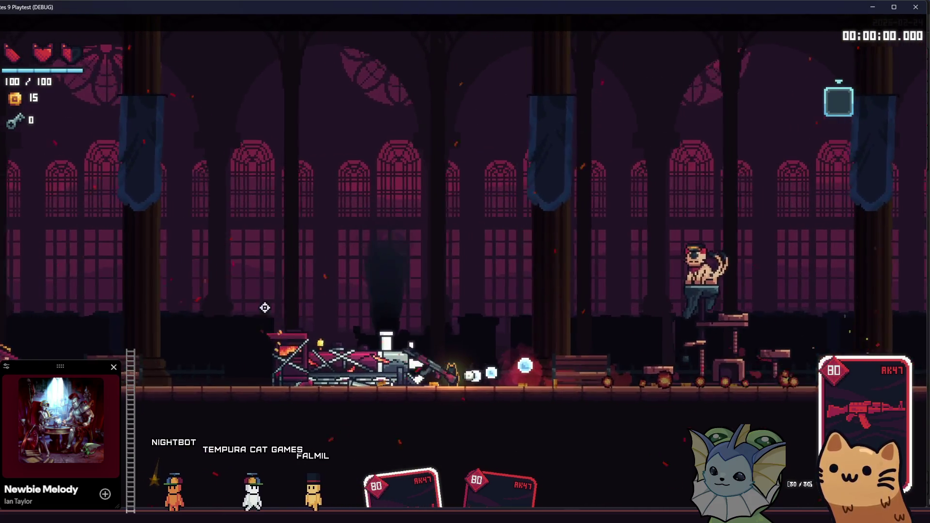
key("F1")
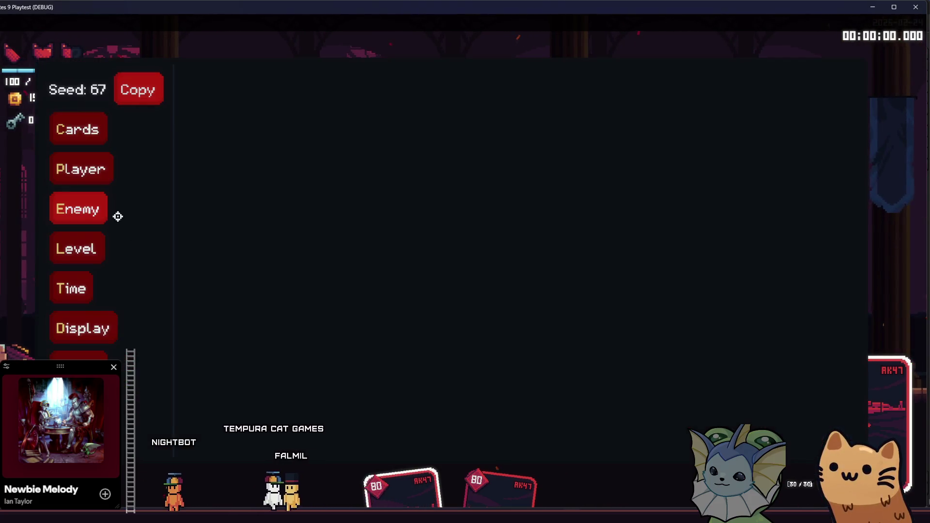
Spawn more magmaslimeenemy slimes, defeat them to reach 55 coins, and close the game.
left_click(96, 214)
left_click(241, 87)
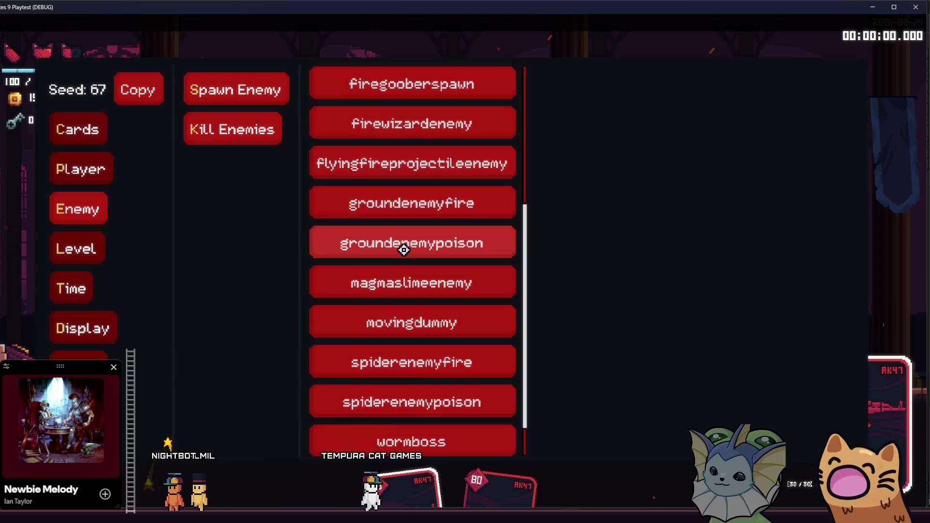
left_click(373, 273)
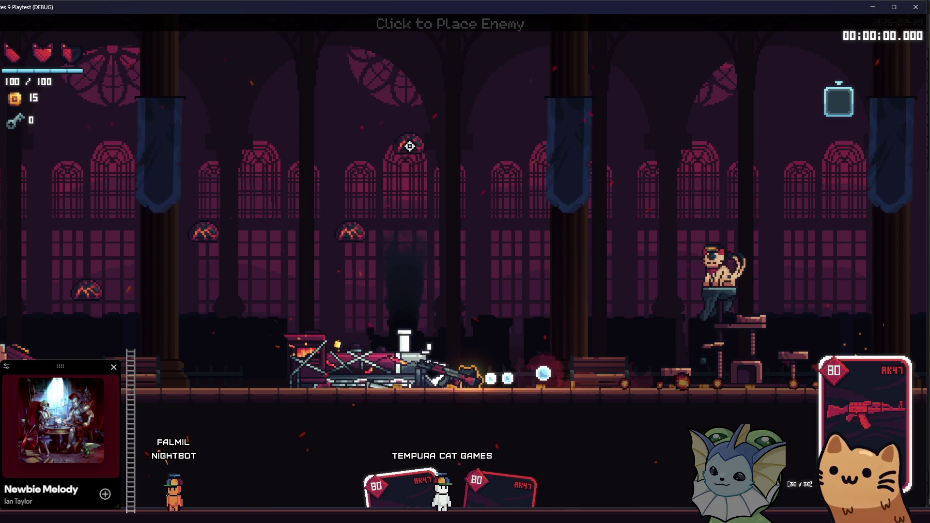
left_click(209, 204)
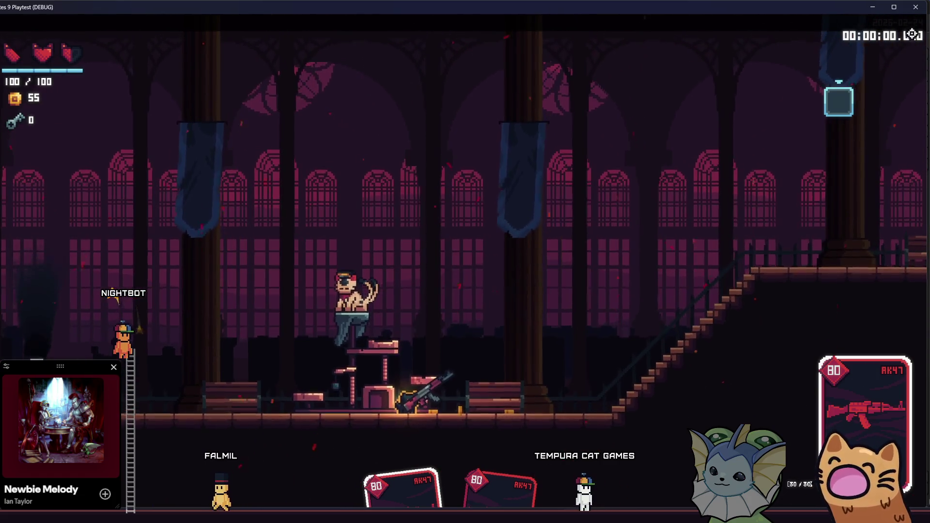
left_click(915, 7)
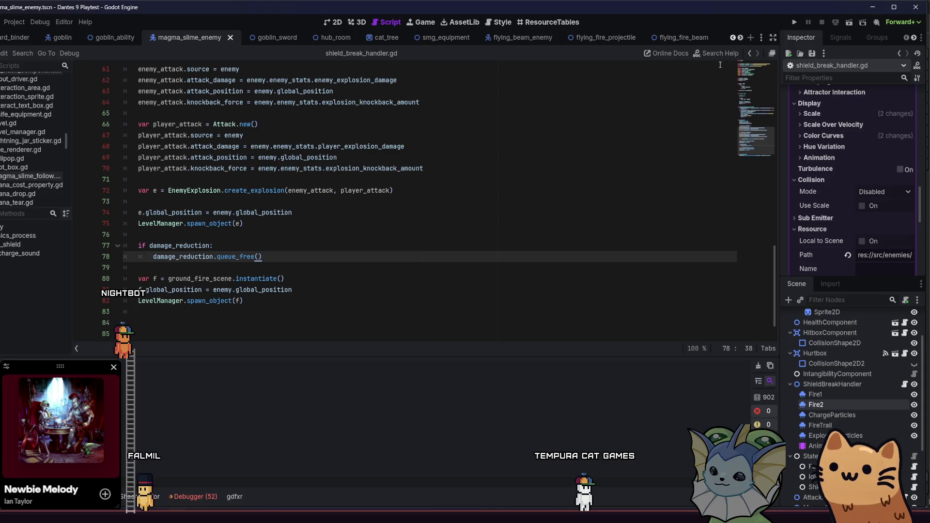
Relaunch the Dante's 9 playtest from the editor and maximize its game window.
left_click(794, 22)
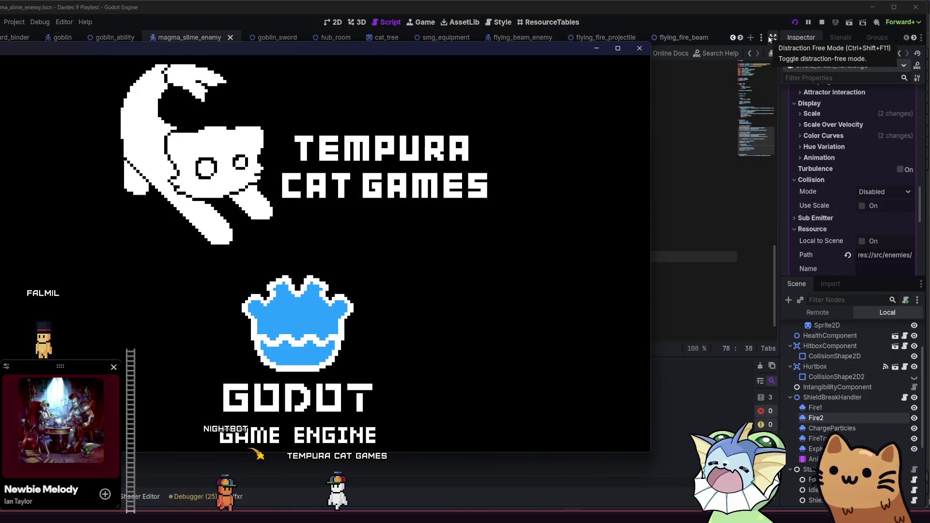
key("super+Up")
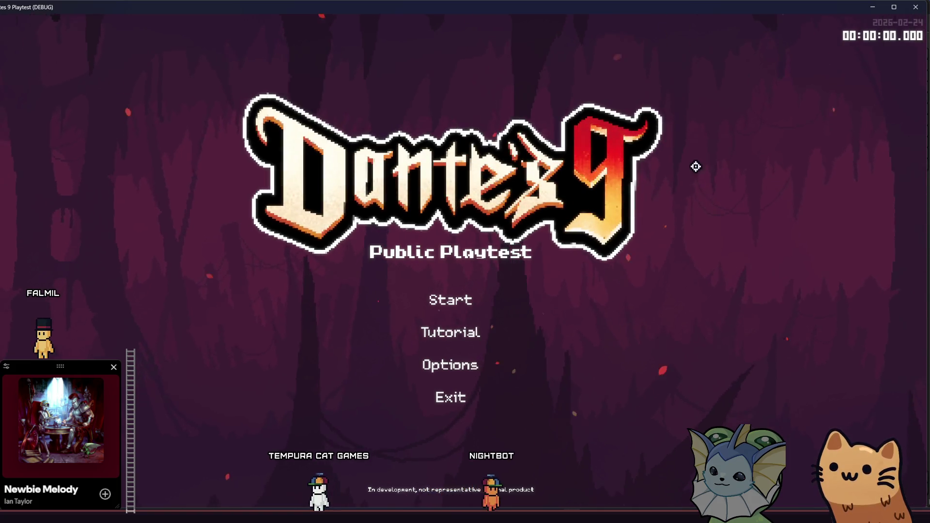
Start a new run from the title menu and open the first chest.
left_click(462, 299)
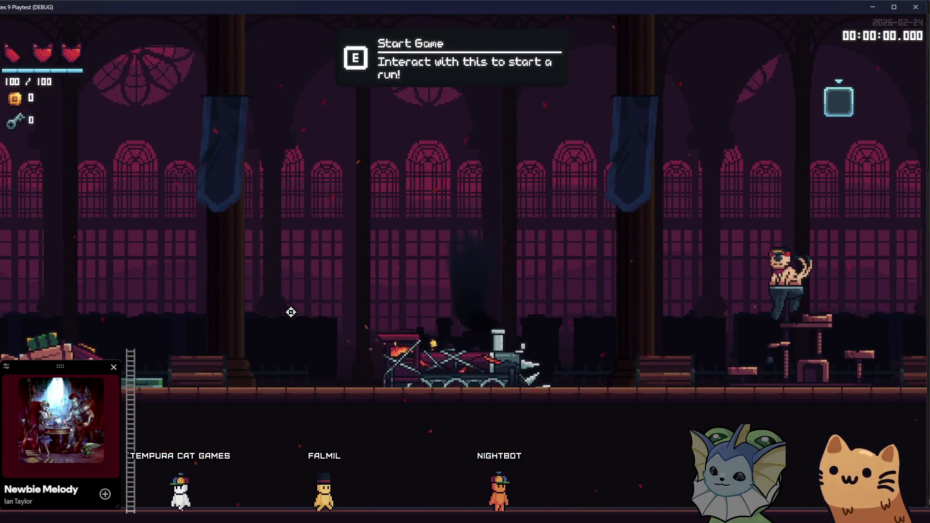
key("e")
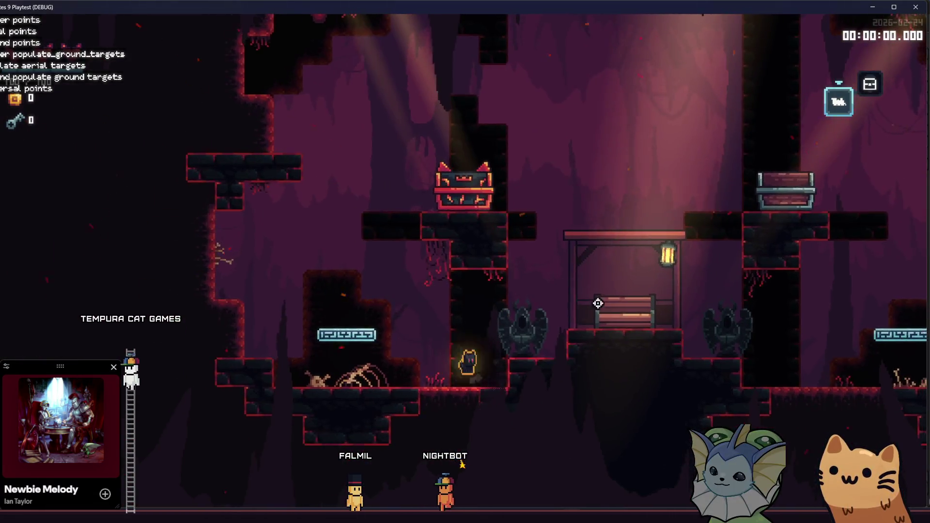
key("space")
key("a")
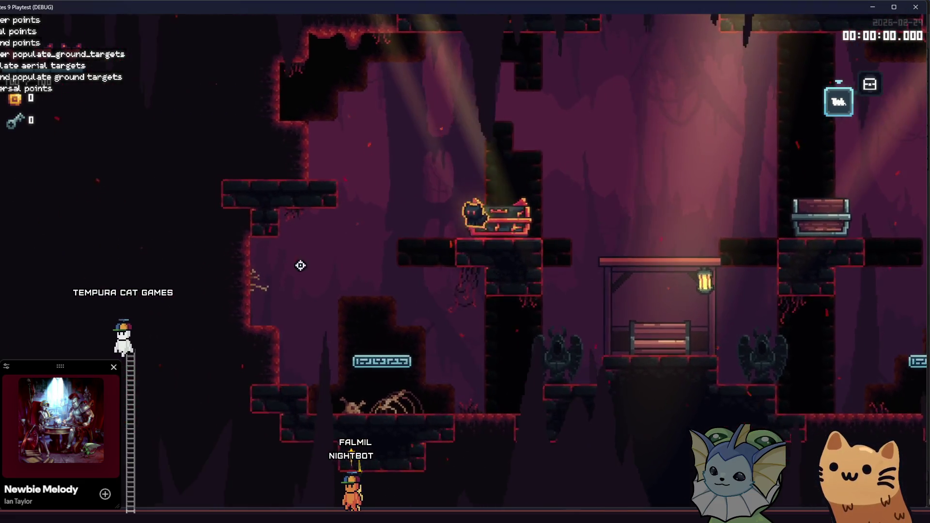
key("e")
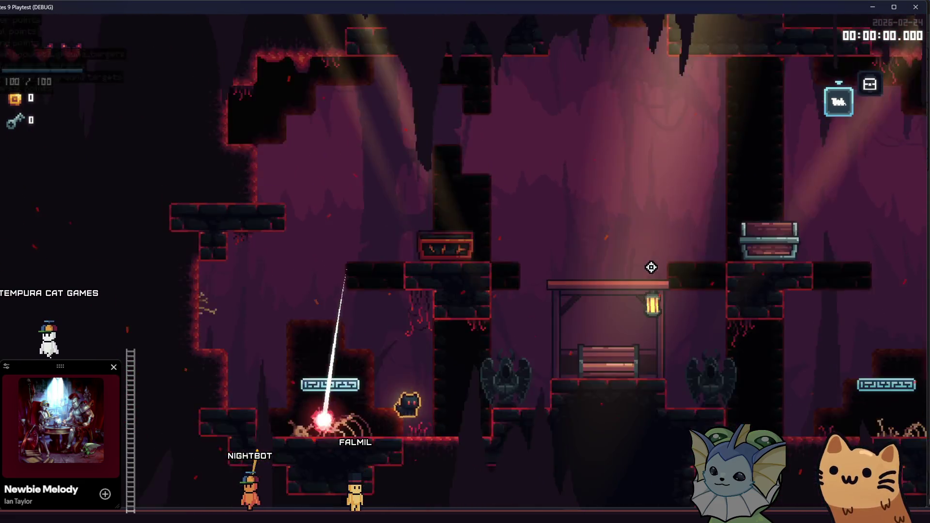
Climb across the platforms past the snail and walk right into the first cave room.
key("space")
key("d")
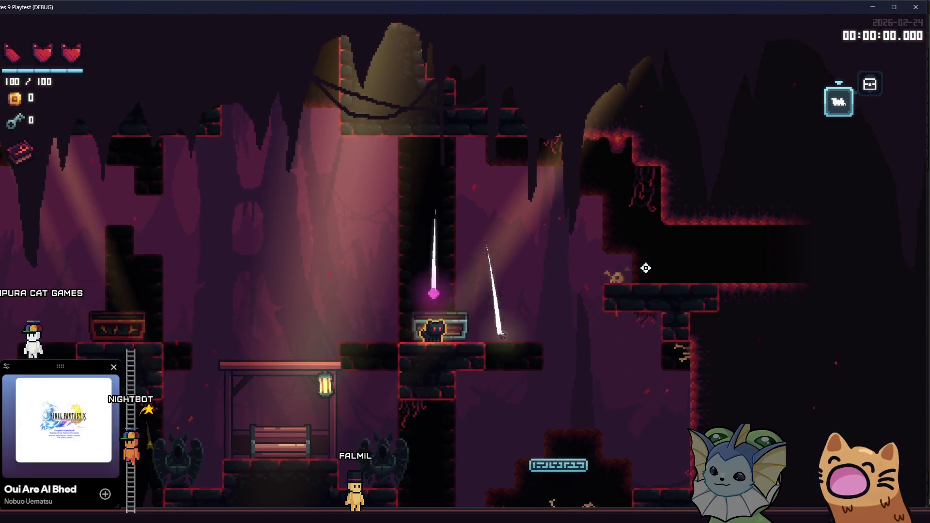
key("d")
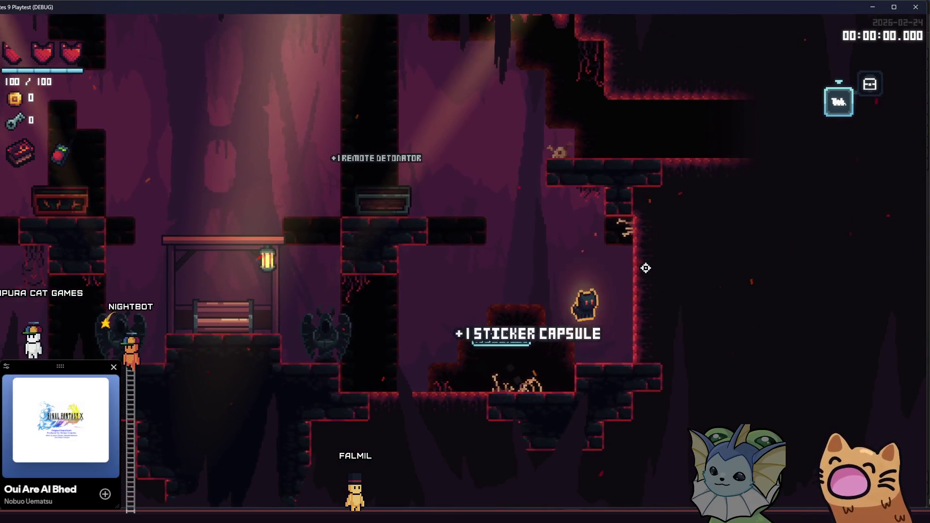
key("a")
key("space")
key("d")
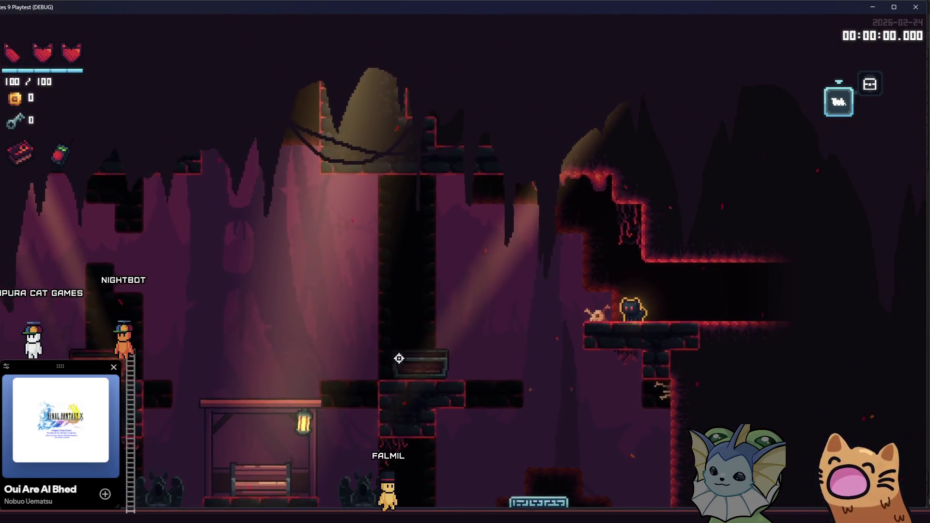
key("d")
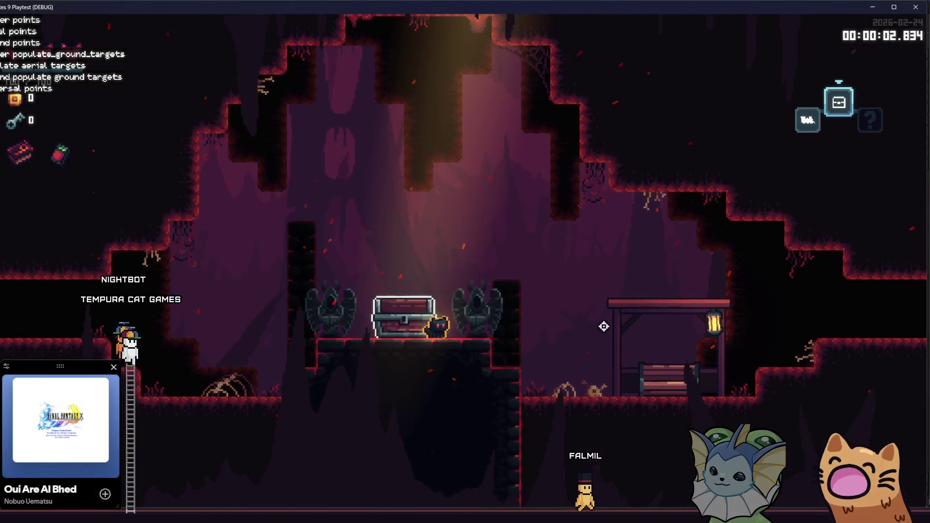
Enter the cave room, drop down, and shoot the enemies while hopping between ledges.
key("d")
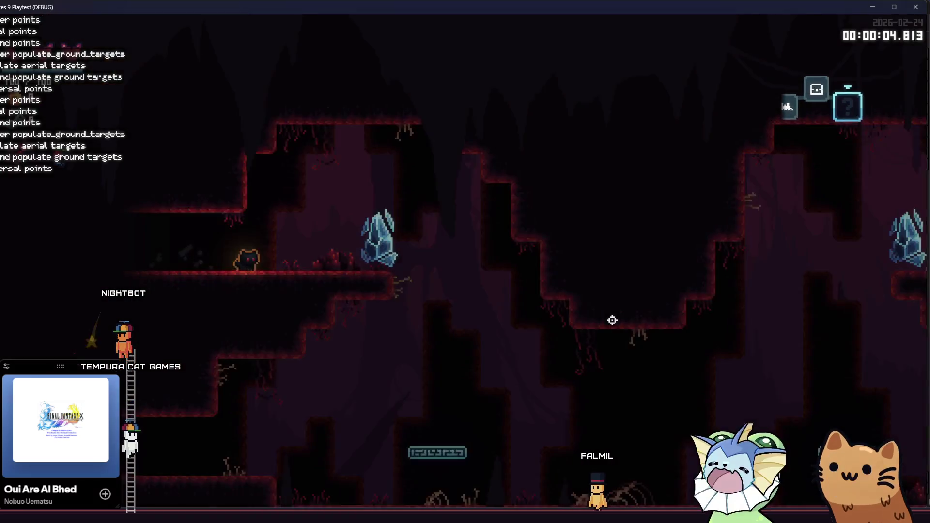
key("d")
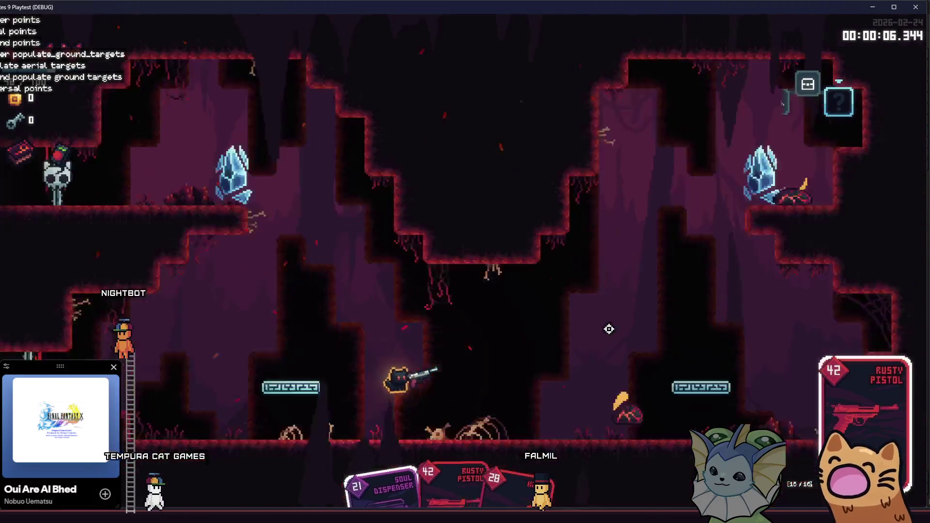
left_click(619, 362)
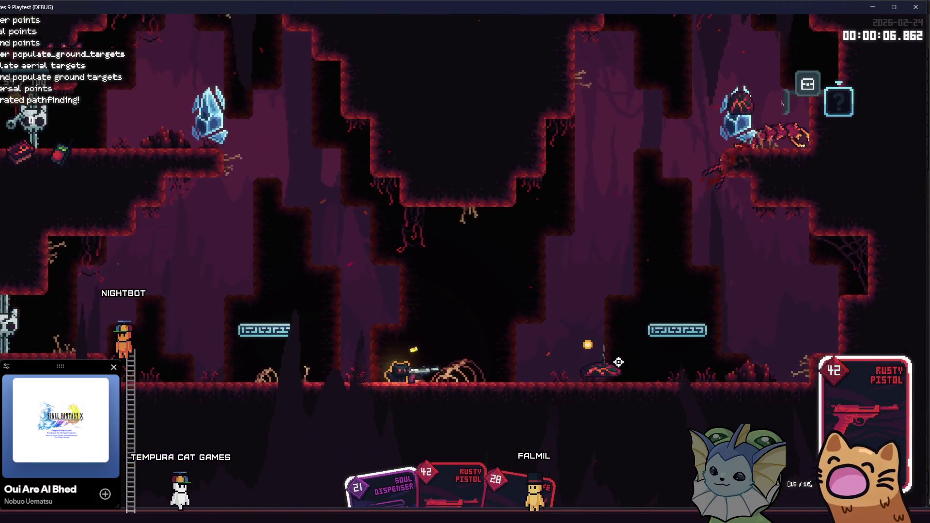
left_click(640, 346)
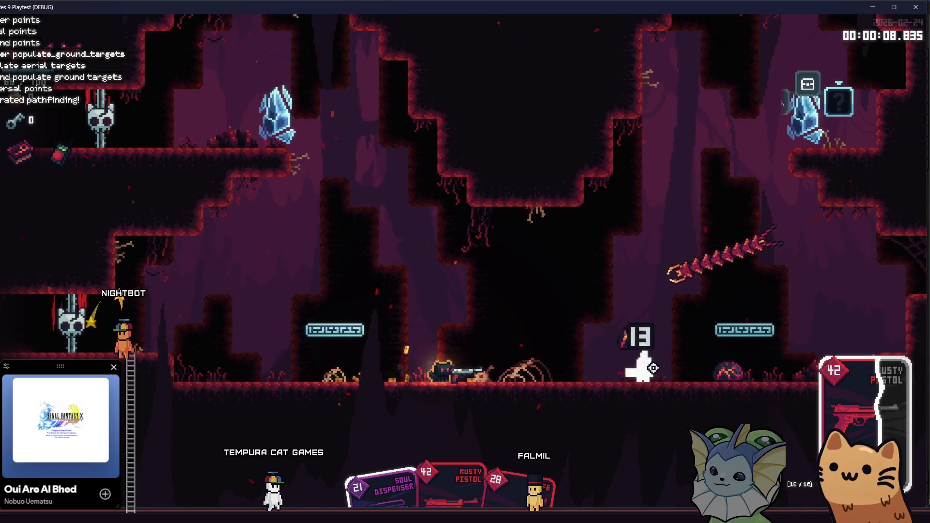
left_click(655, 365)
left_click(655, 366)
key("space")
left_click(655, 367)
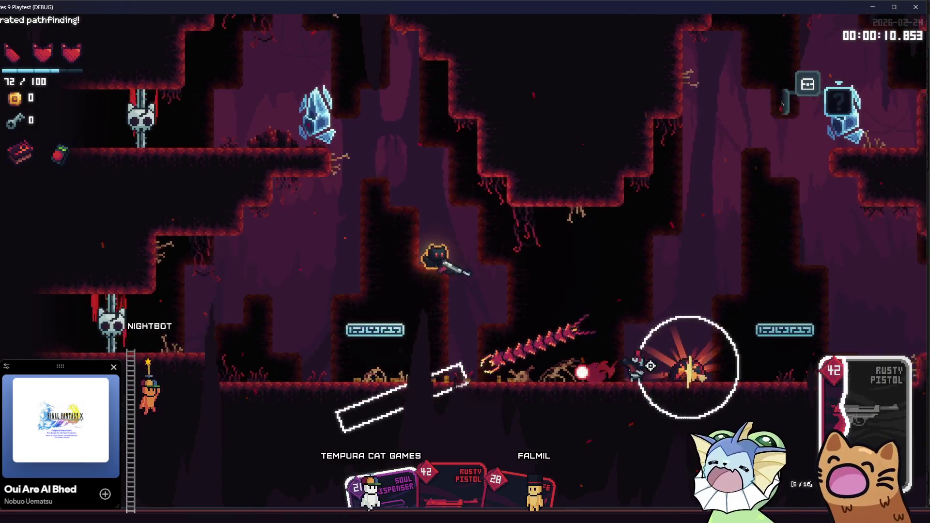
key("space")
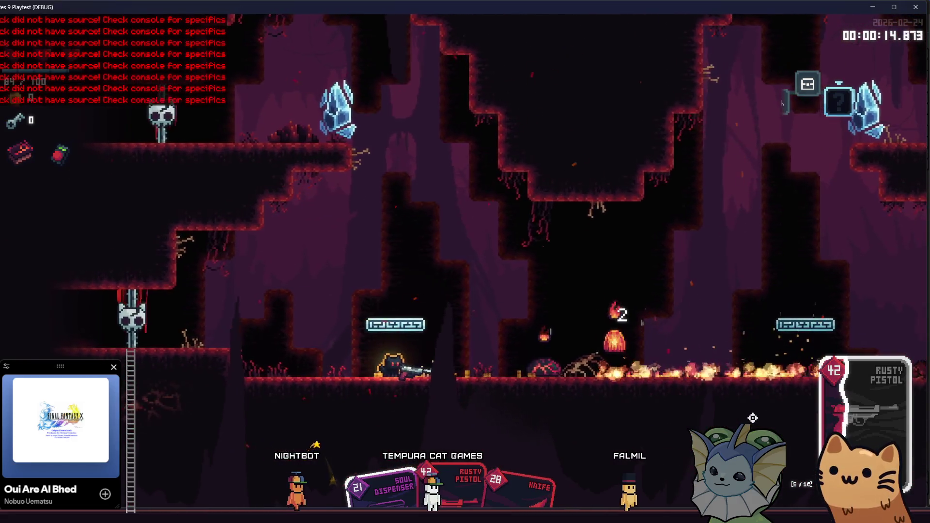
Retreat left while firing, then finish the enemies with the Scratch card attack.
left_click(716, 336)
key("a")
left_click(480, 376)
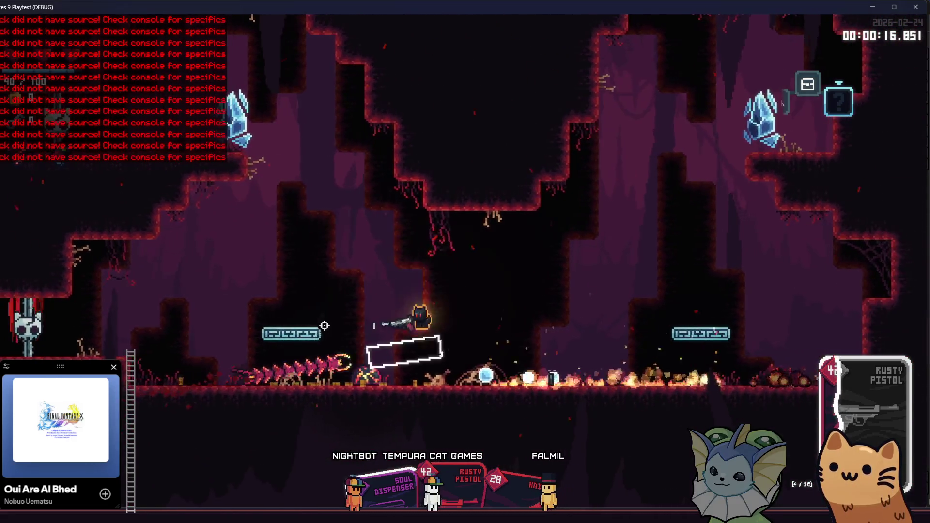
left_click(300, 353)
key("a")
left_click(600, 369)
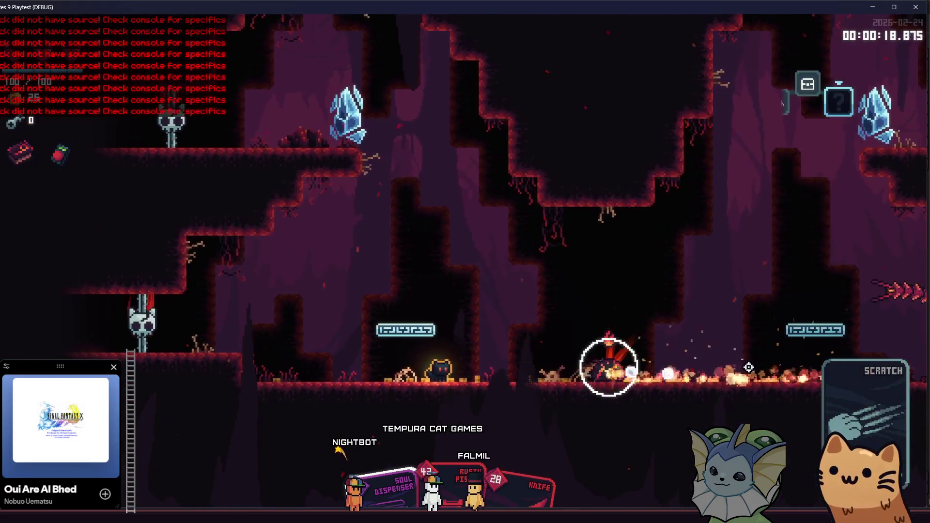
left_click(600, 369)
key("a")
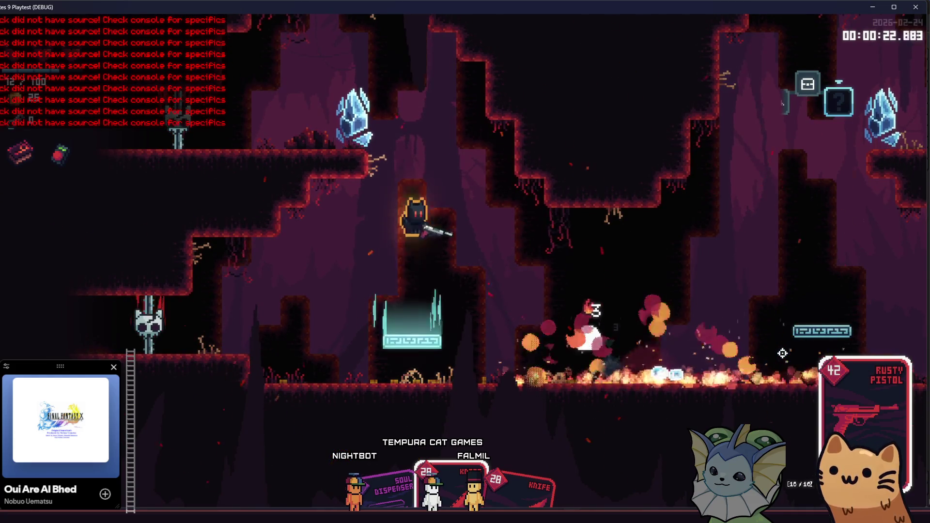
key("a")
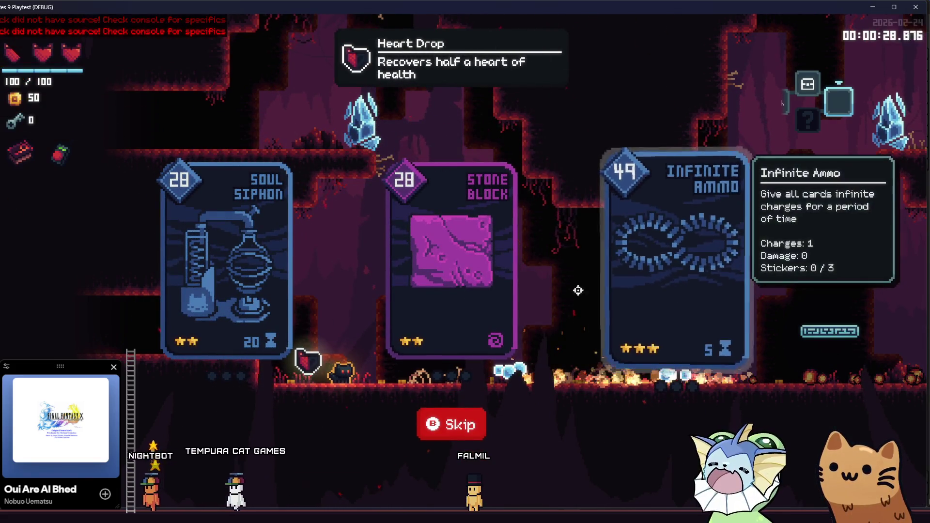
Take the Stone Block reward card and run through the room to the left exit.
left_click(500, 289)
key("d")
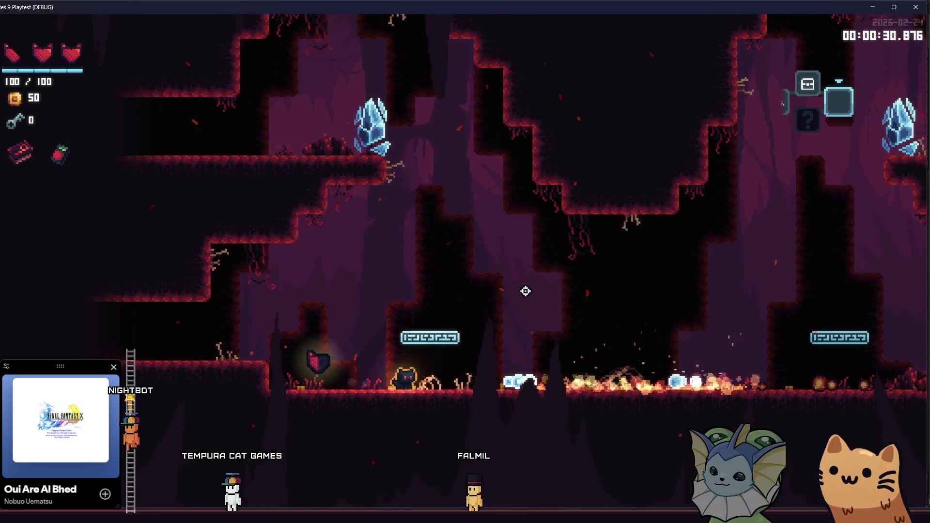
key("space")
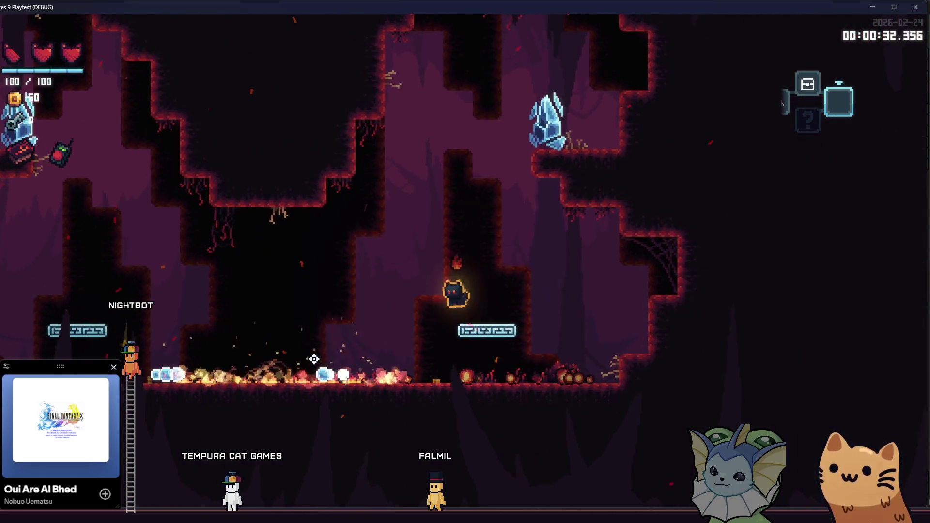
key("space")
key("d")
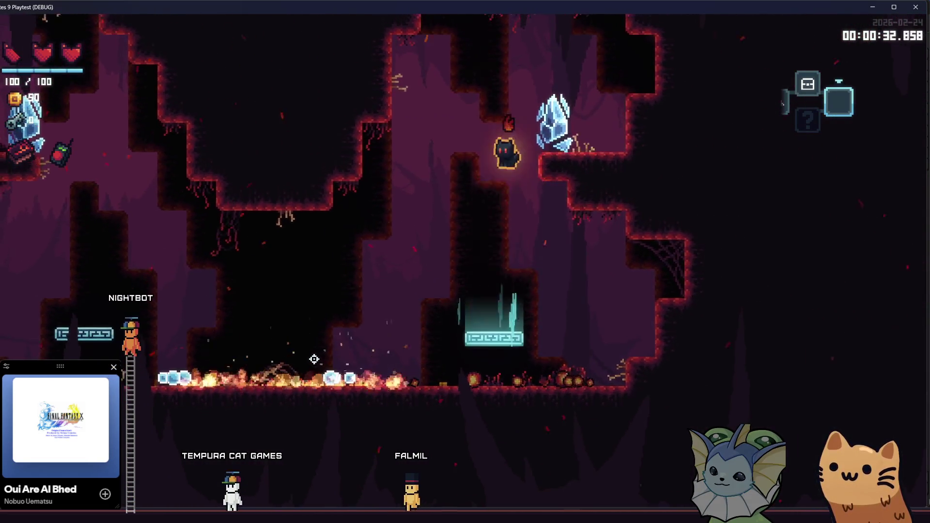
key("a")
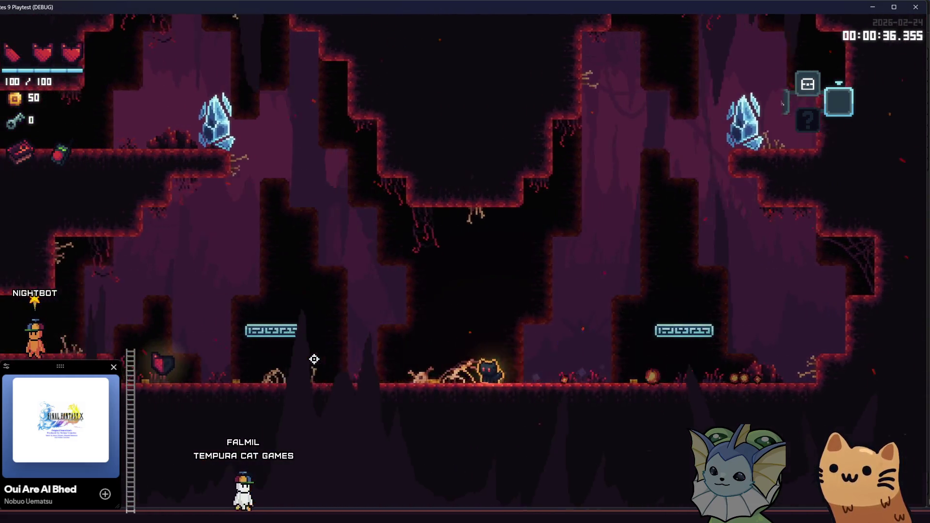
key("a")
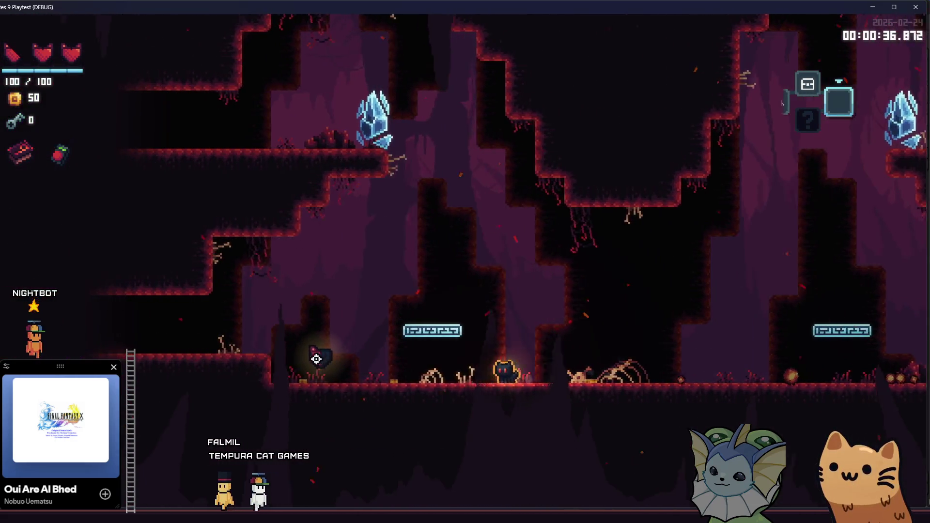
key("space")
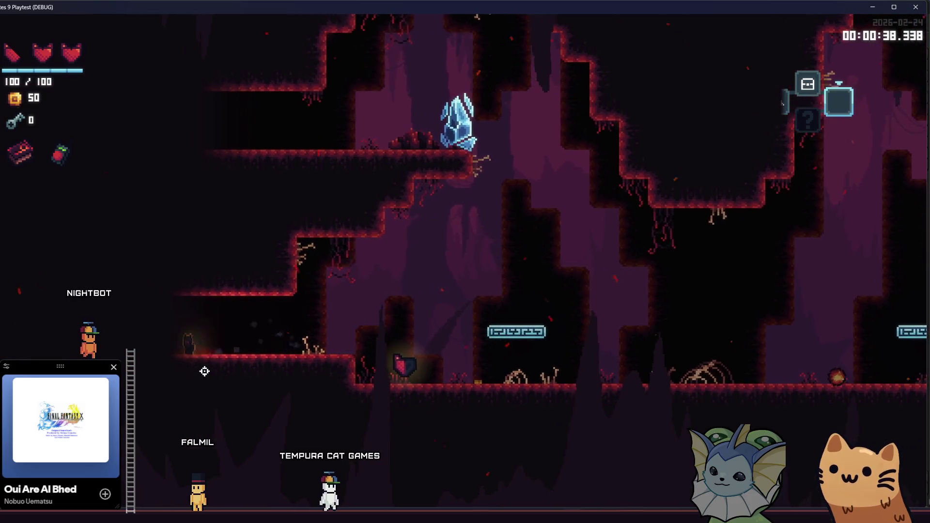
Move into the next cave room and shoot the crystal enemy while dodging.
key("a")
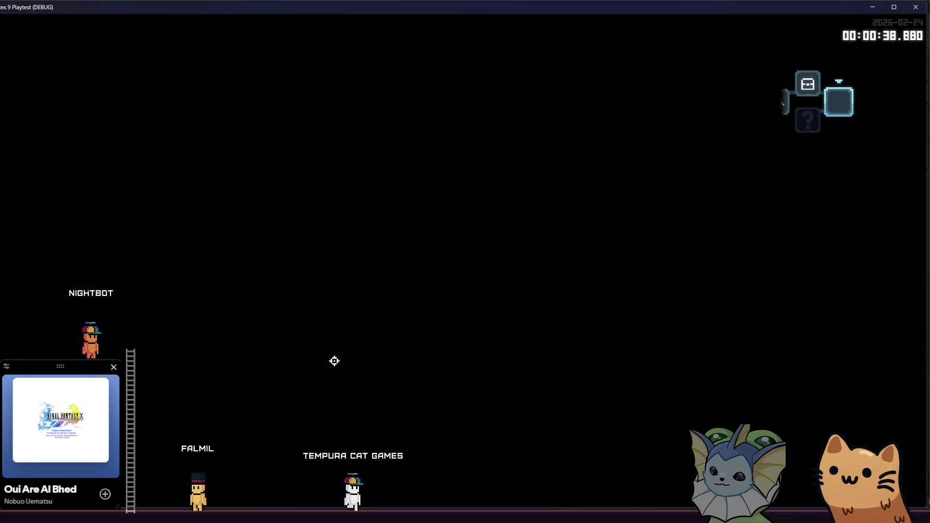
left_click(295, 326)
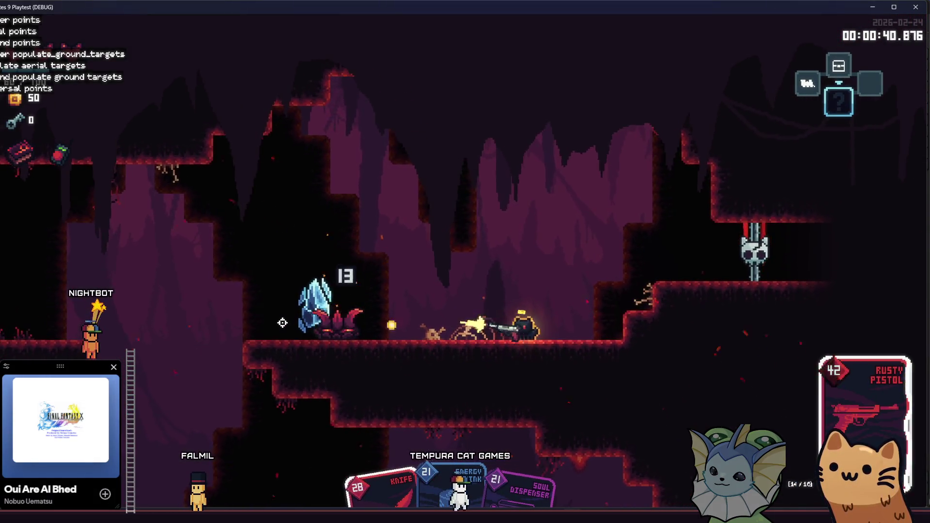
key("d")
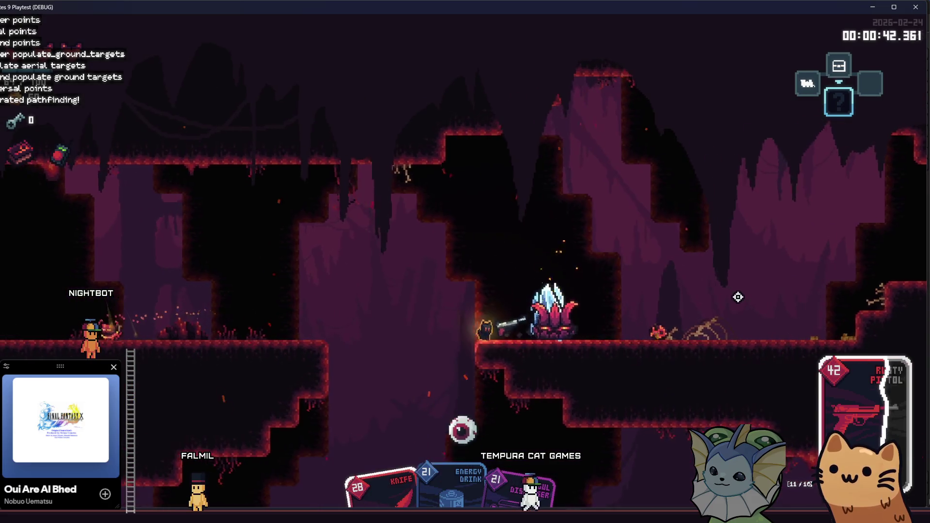
key("a")
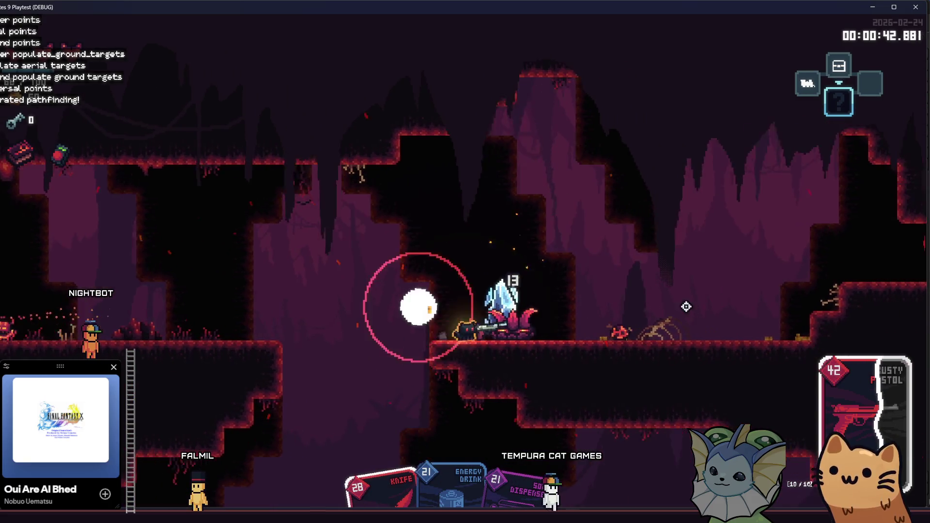
left_click(315, 328)
key("space")
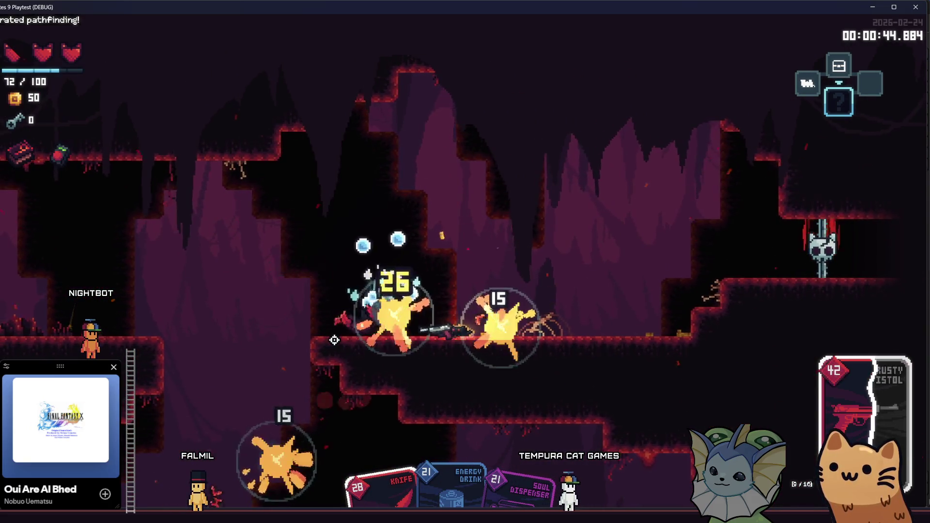
key("d")
left_click(322, 326)
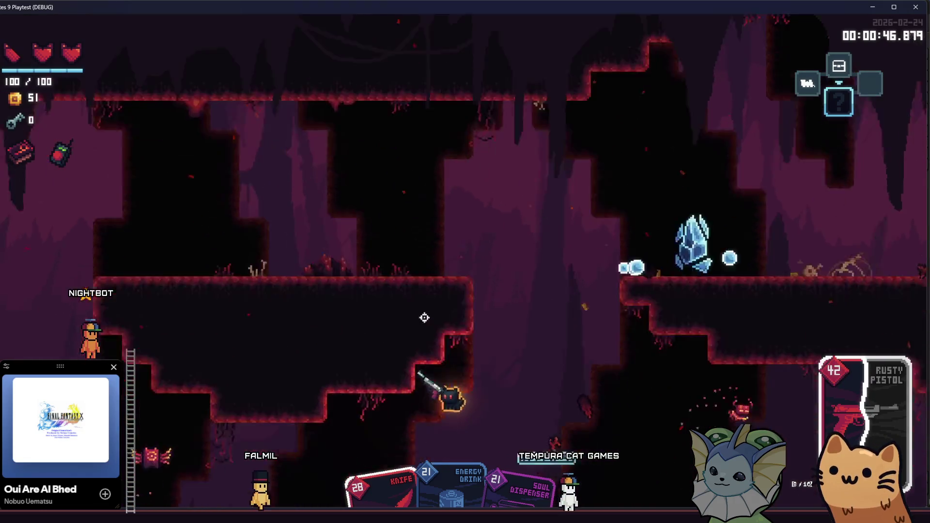
left_click(823, 304)
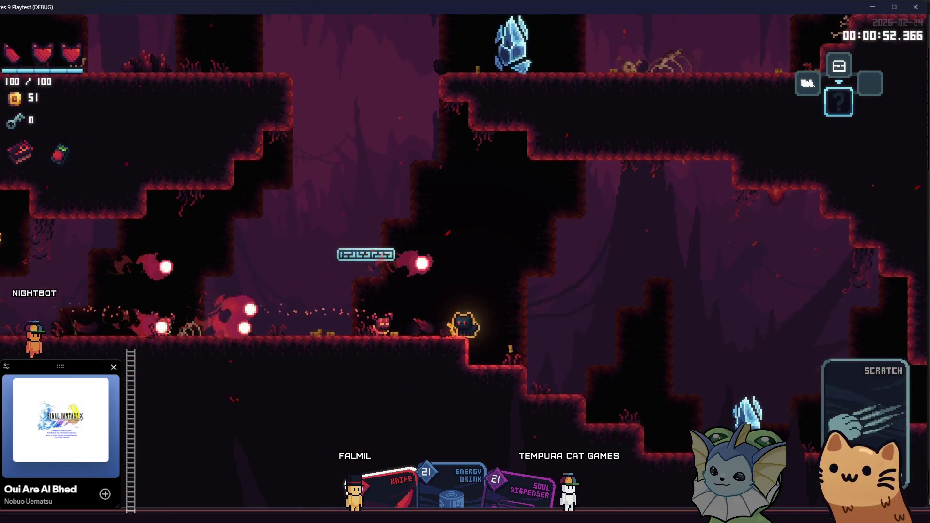
Slash left with the Knife card, then switch to the Rusty Pistol and kill the bats.
key("q")
left_click(196, 340)
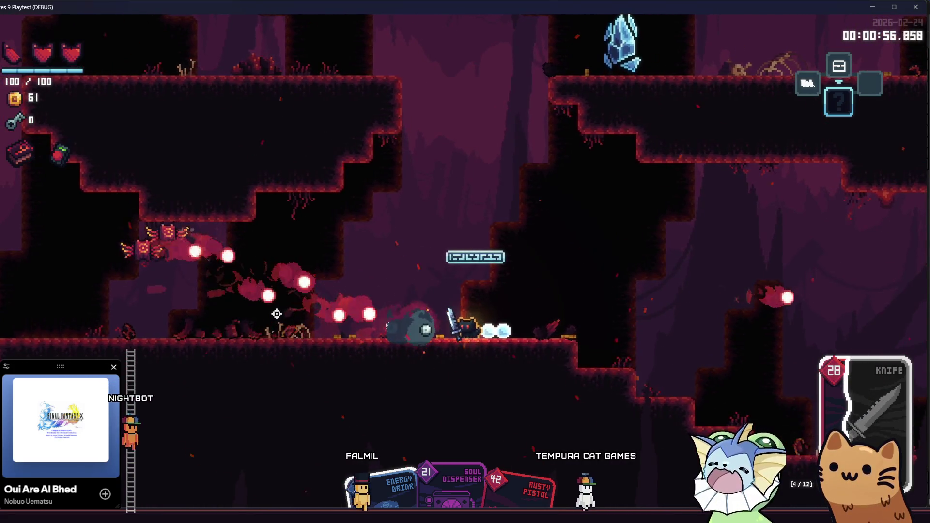
key("q")
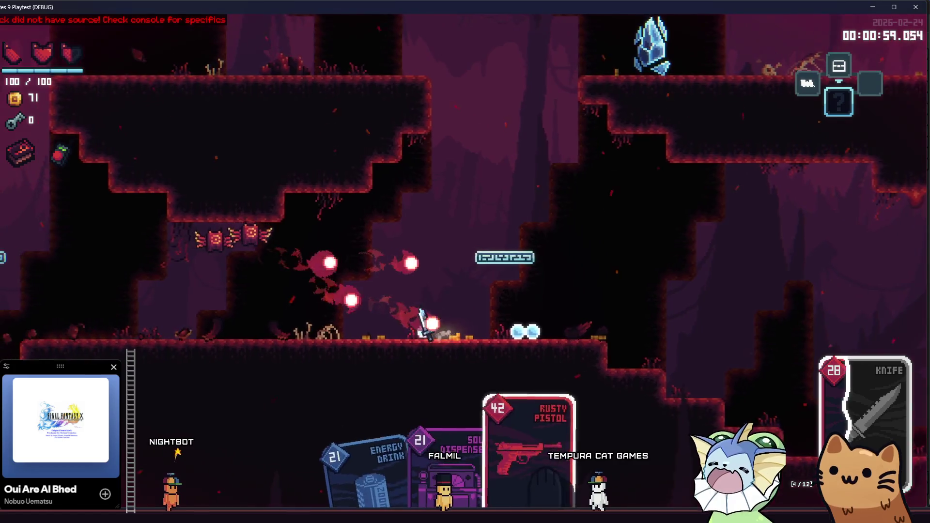
left_click(194, 248)
left_click(227, 217)
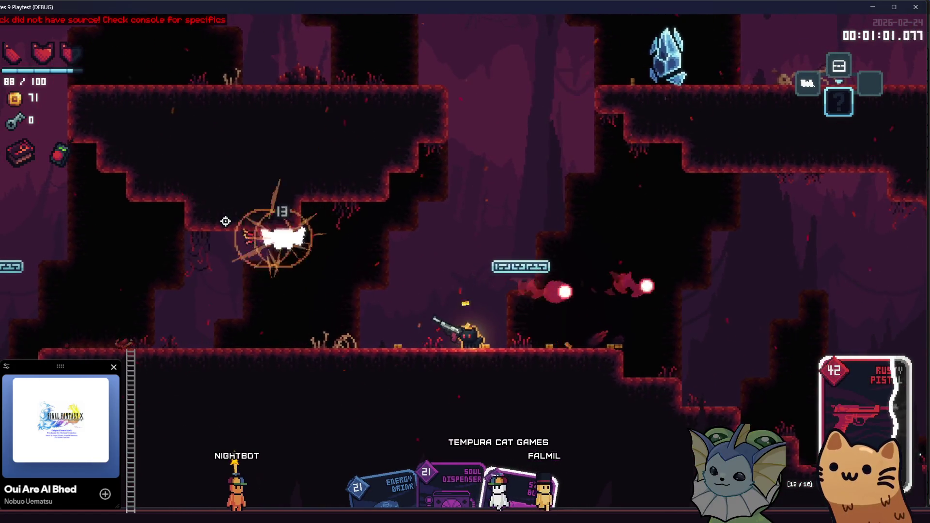
Move into the next area and knife the crystal enemies, blasting the one to the right.
key("d")
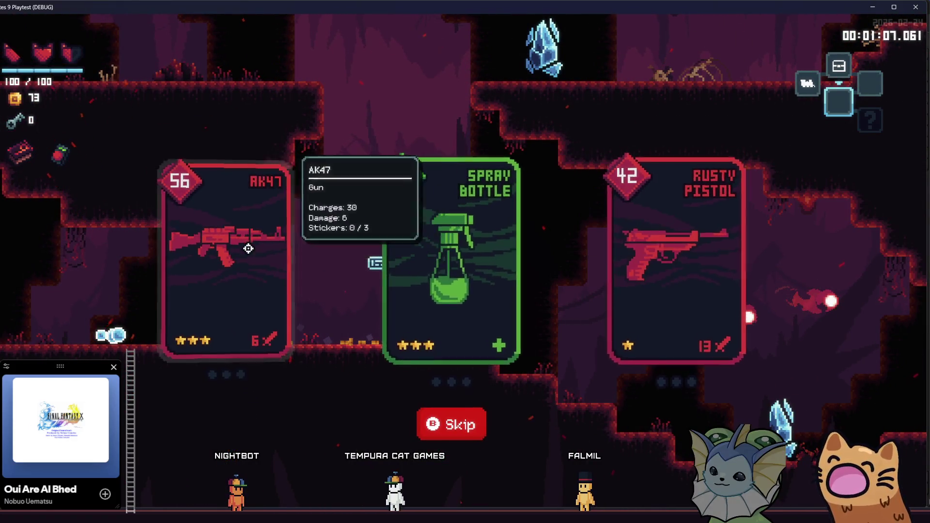
key("d")
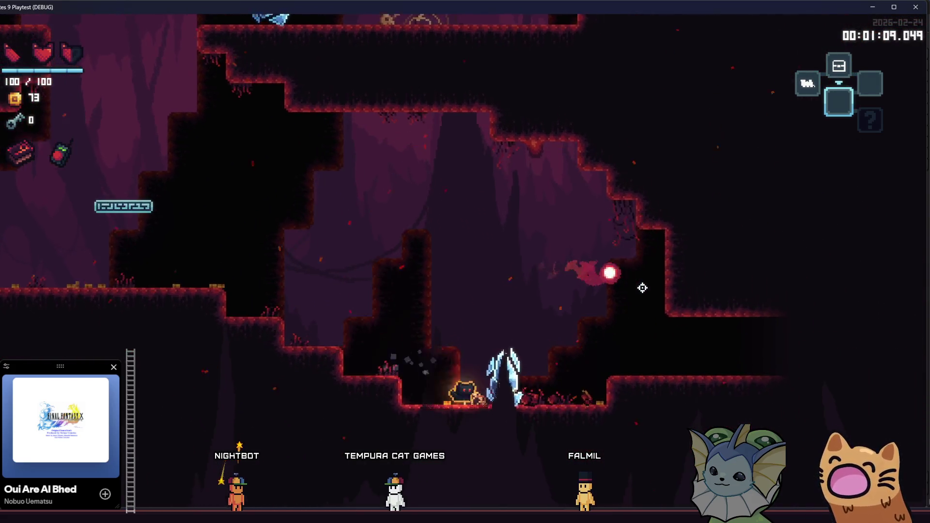
key("d")
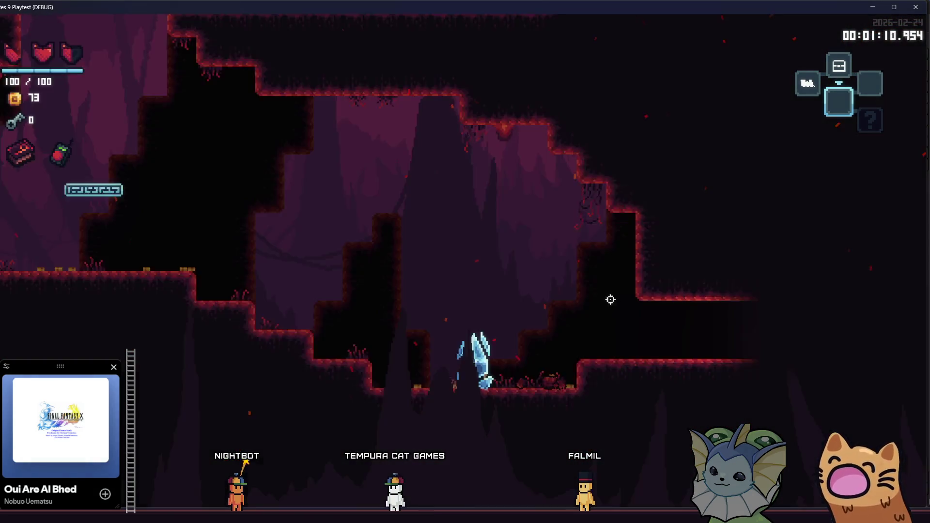
key("space")
left_click(563, 286)
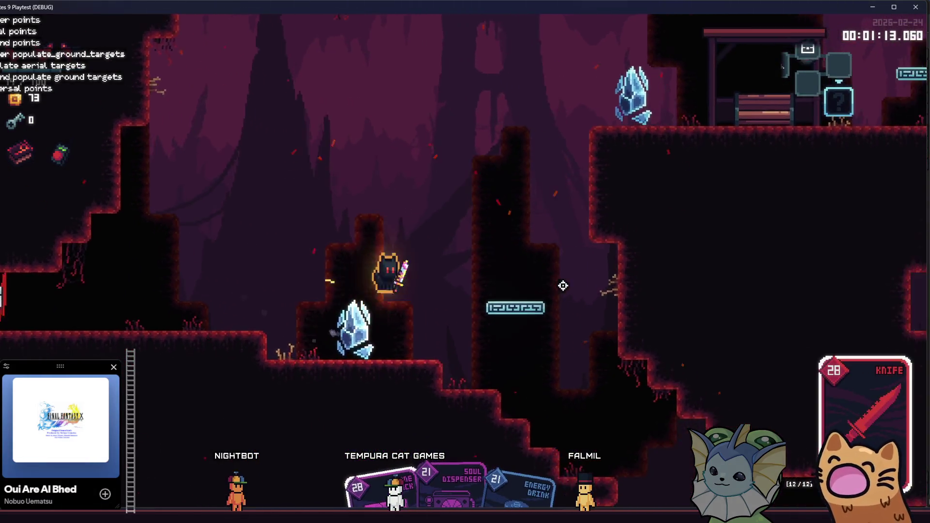
key("a")
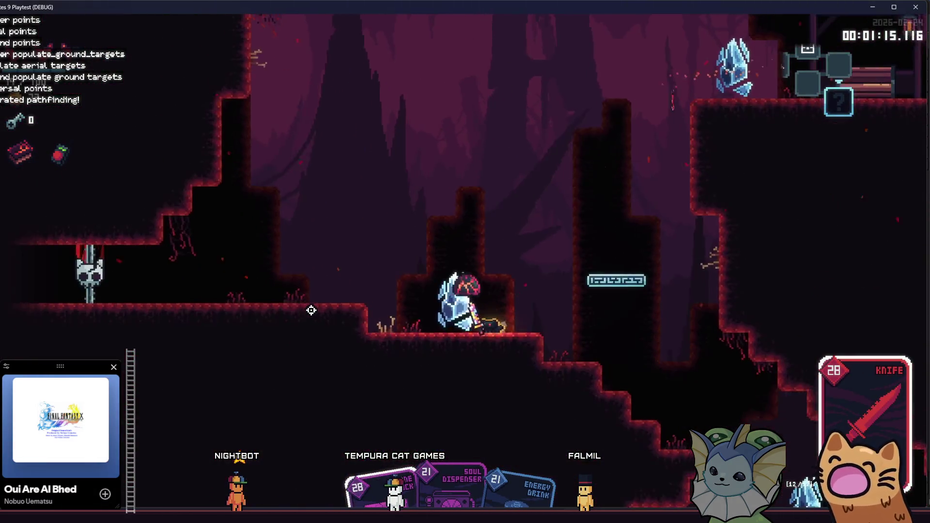
left_click(307, 284)
left_click(286, 308)
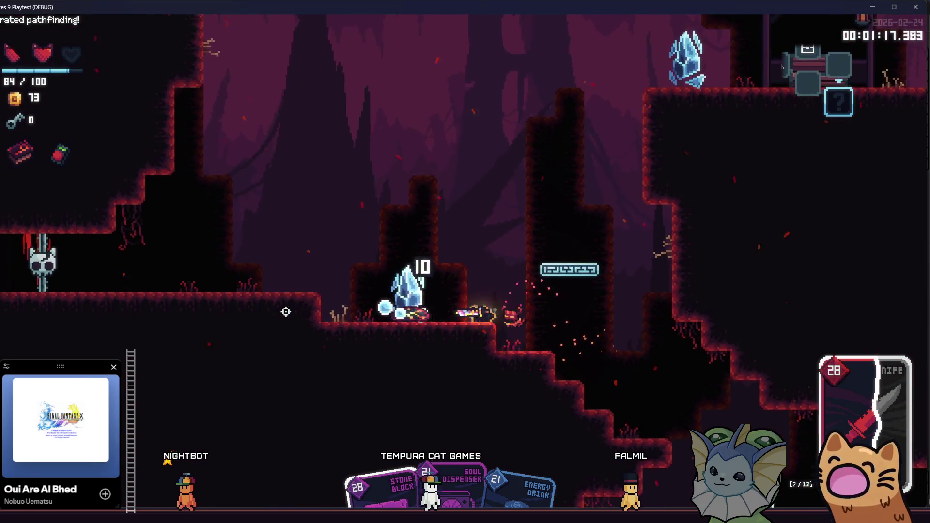
left_click(625, 319)
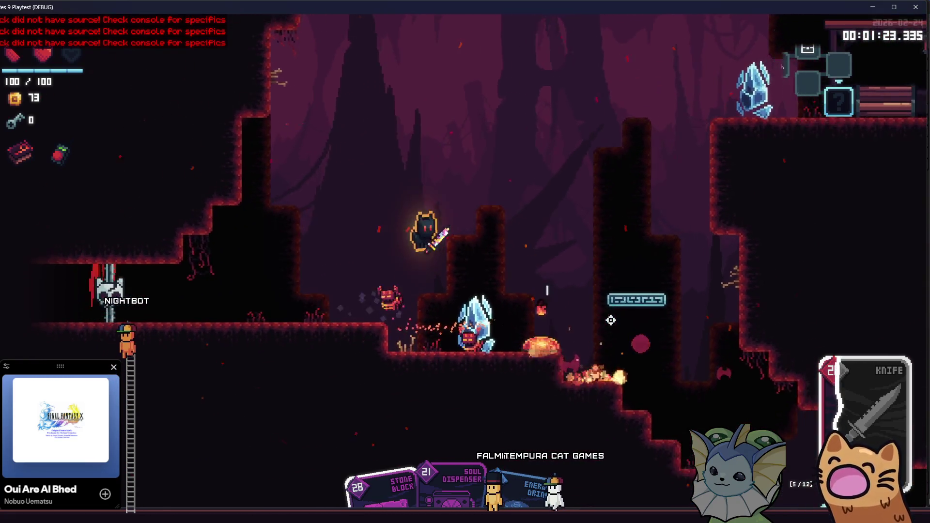
Run right down the cave steps and jump up past the crystal.
key("d")
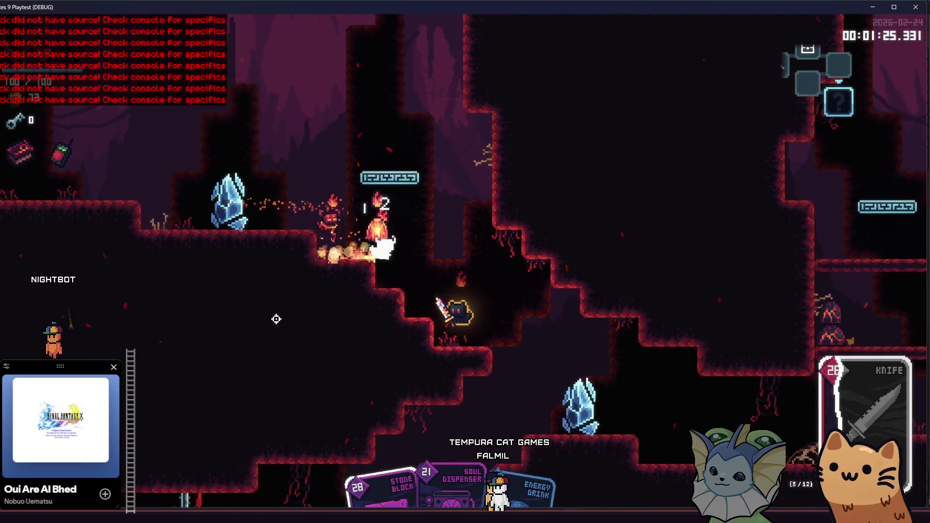
key("d")
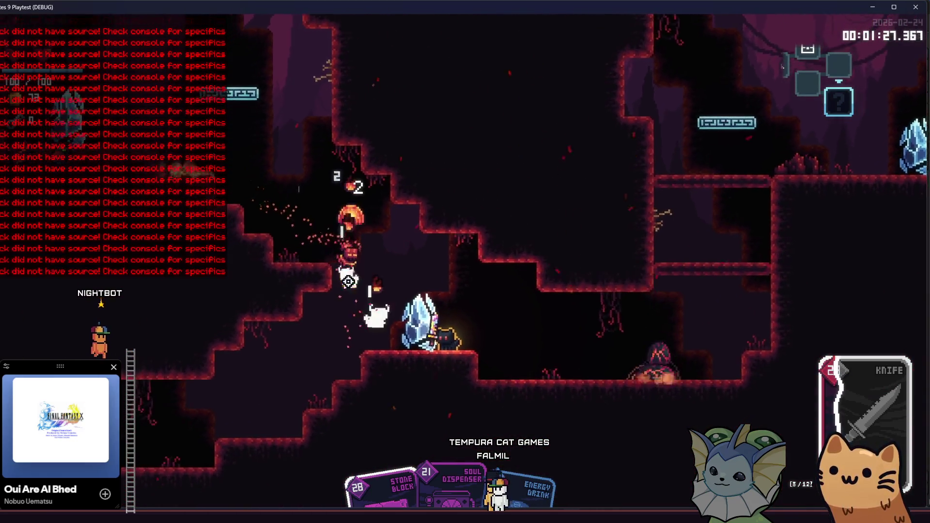
key("d")
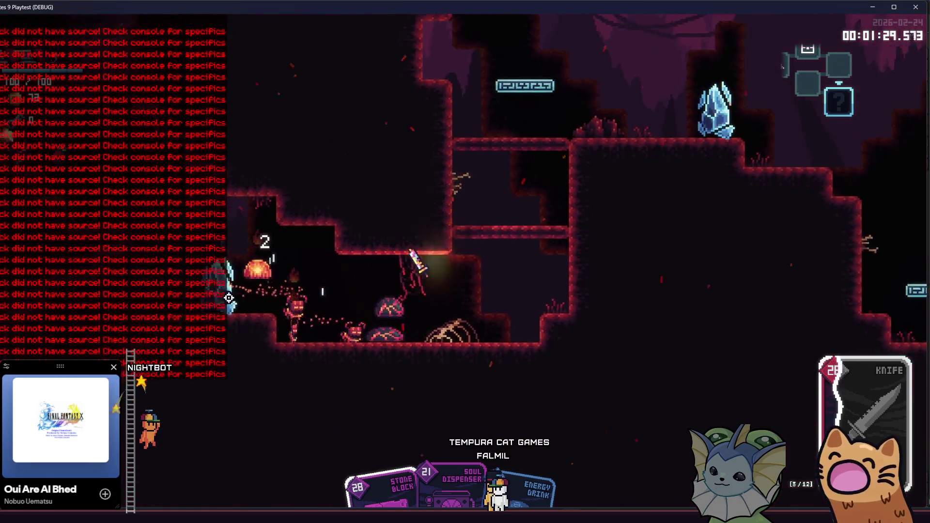
key("d")
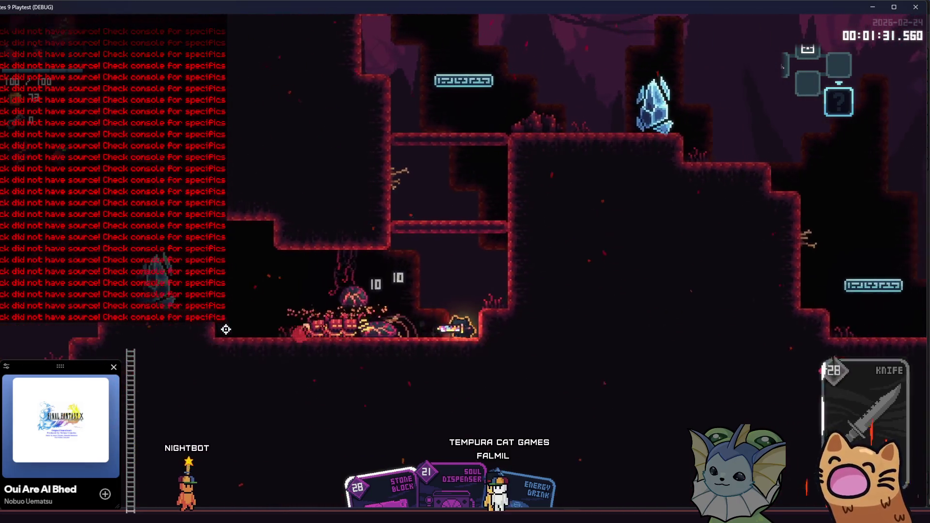
key("space")
key("d")
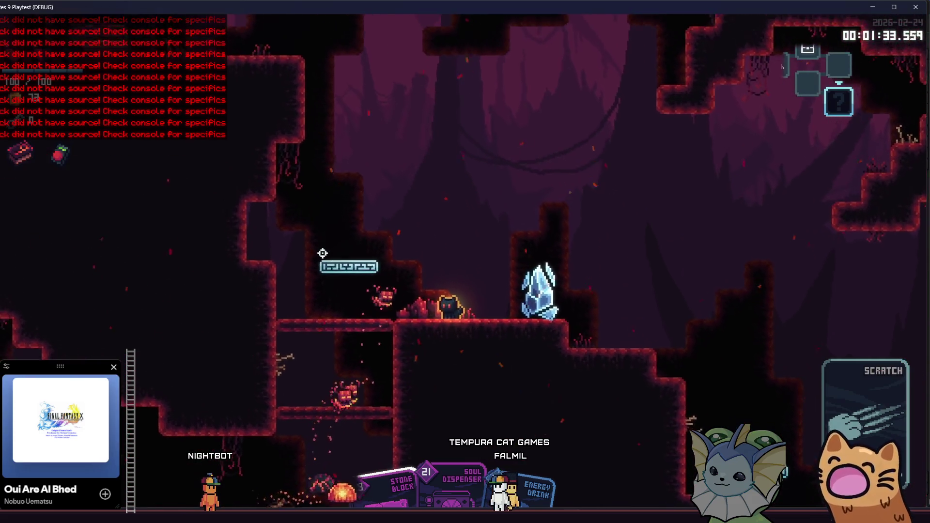
key("space")
Head right into the next cave and open fire on the crystal enemies with the AK47.
key("d")
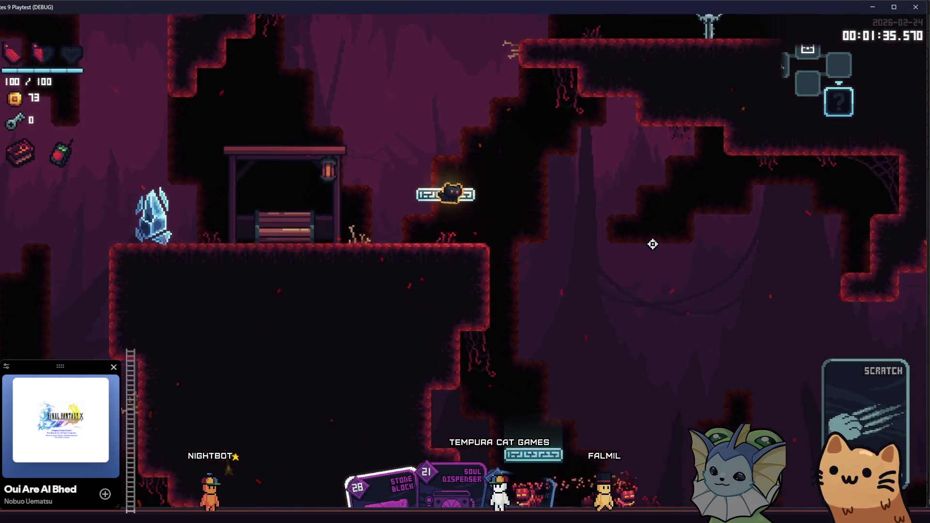
key("d")
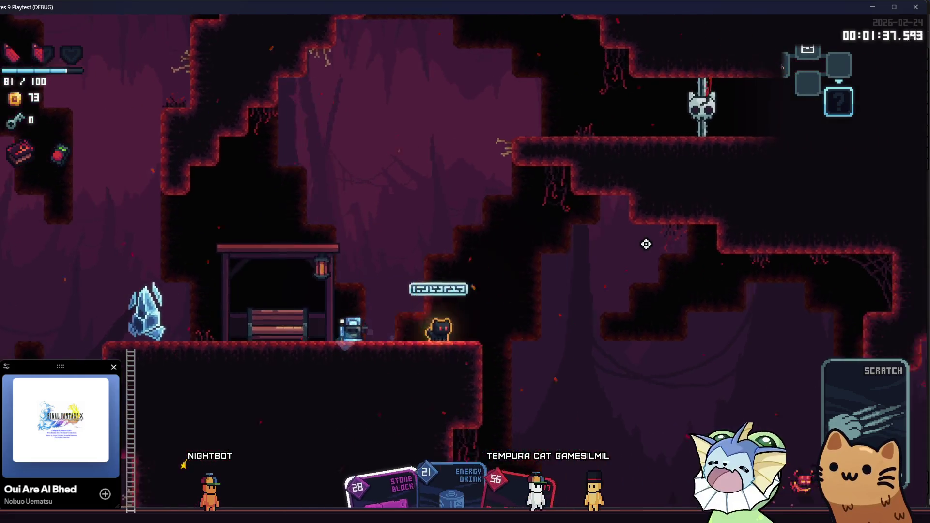
key("d")
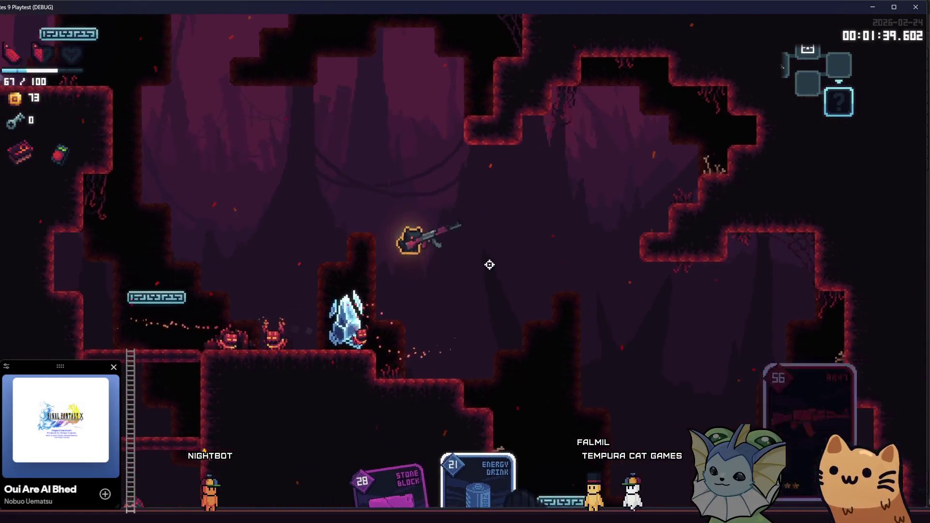
left_click(299, 276)
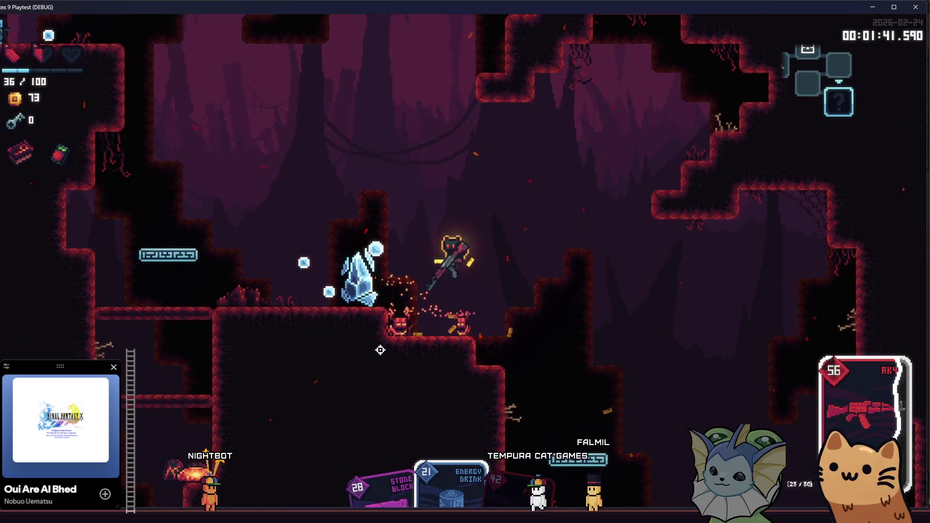
left_click(380, 349)
key("d")
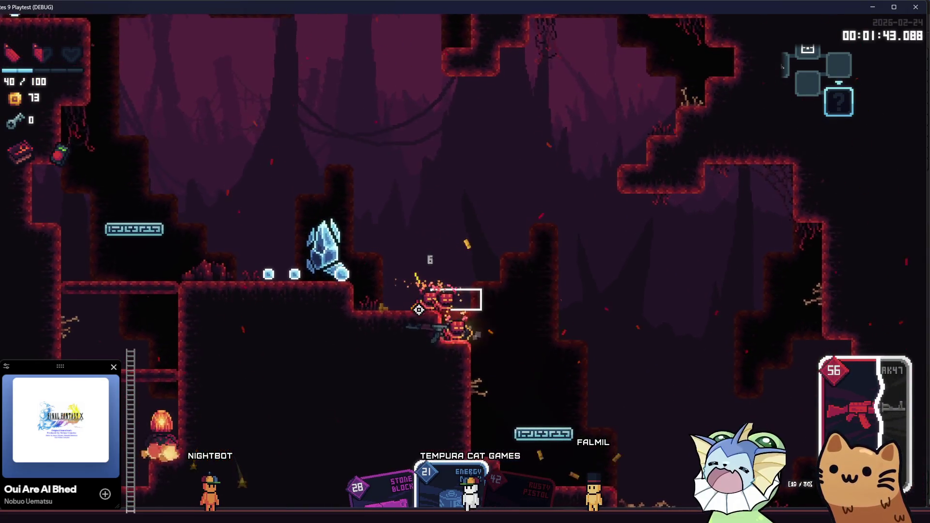
left_click(418, 310)
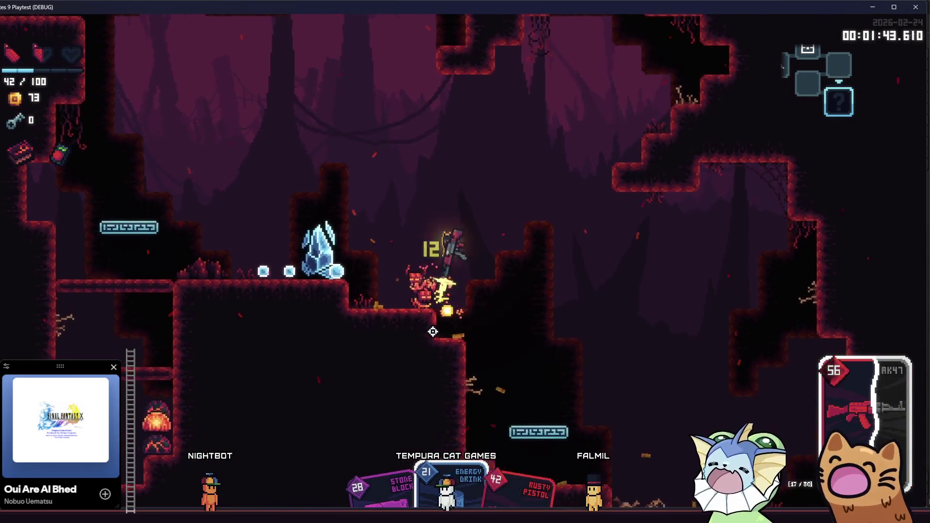
Jump over and shoot the remaining enemies below, then move along the ledge toward the chest.
key("space")
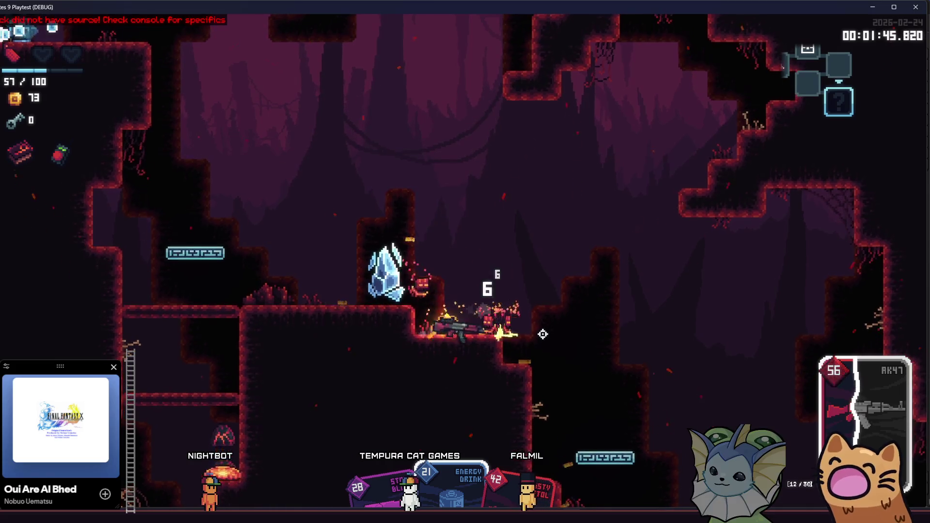
left_click(399, 335)
key("a")
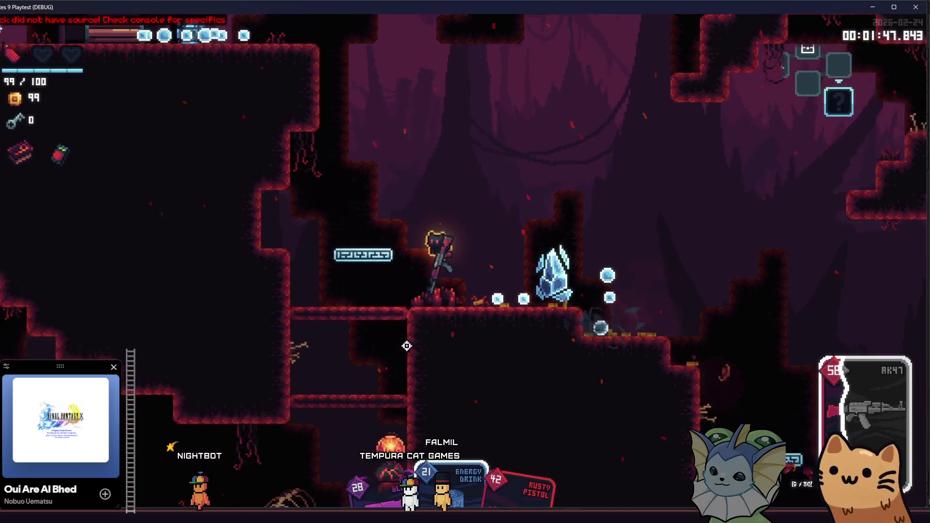
key("space")
left_click(547, 448)
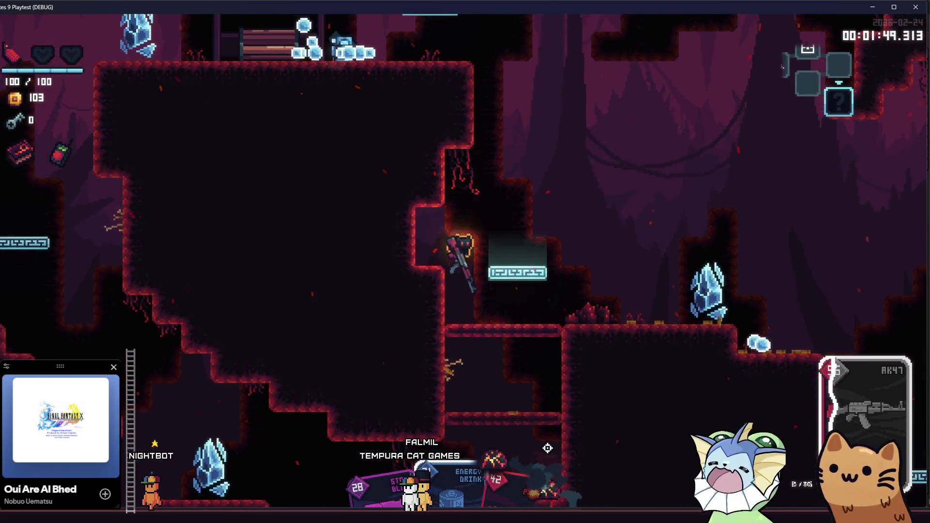
key("d")
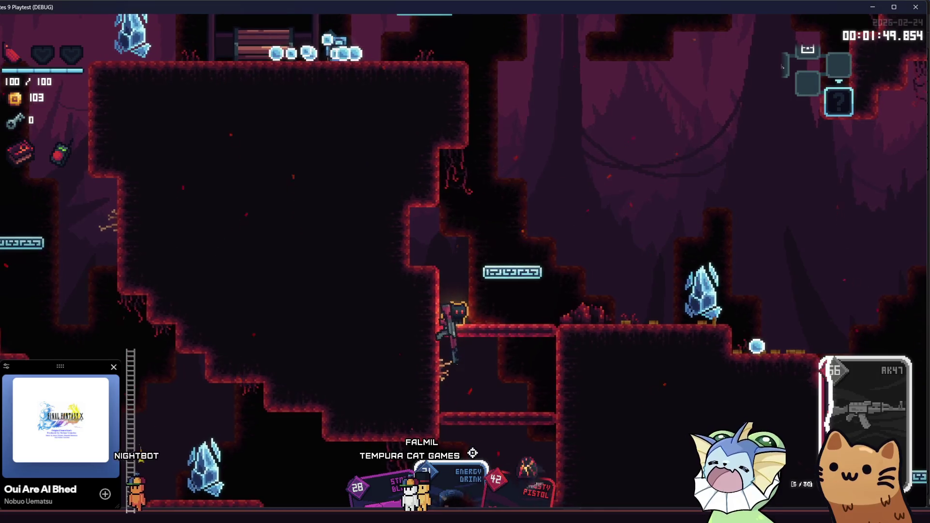
left_click(547, 448)
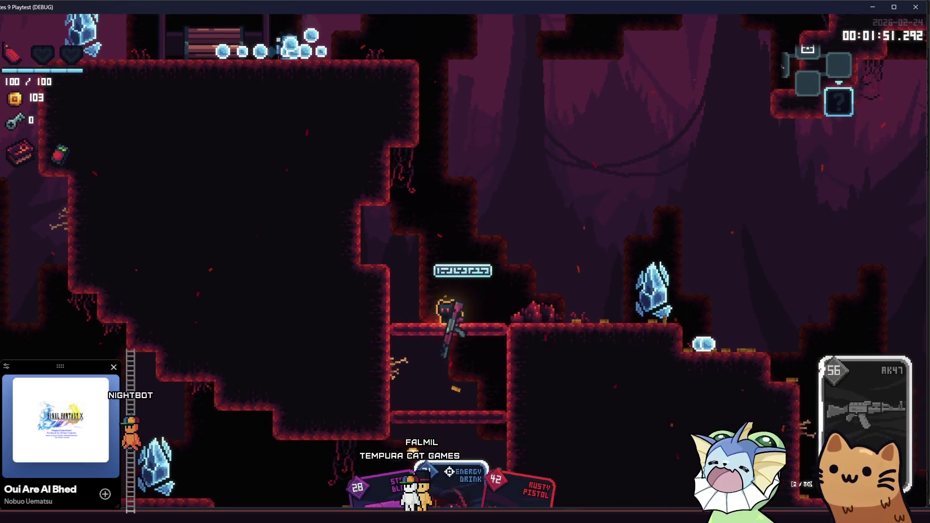
key("d")
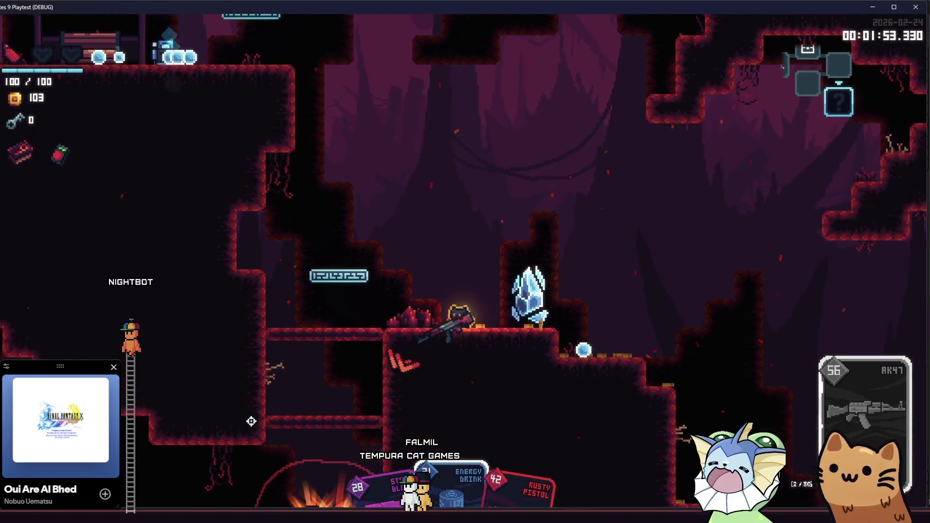
key("a")
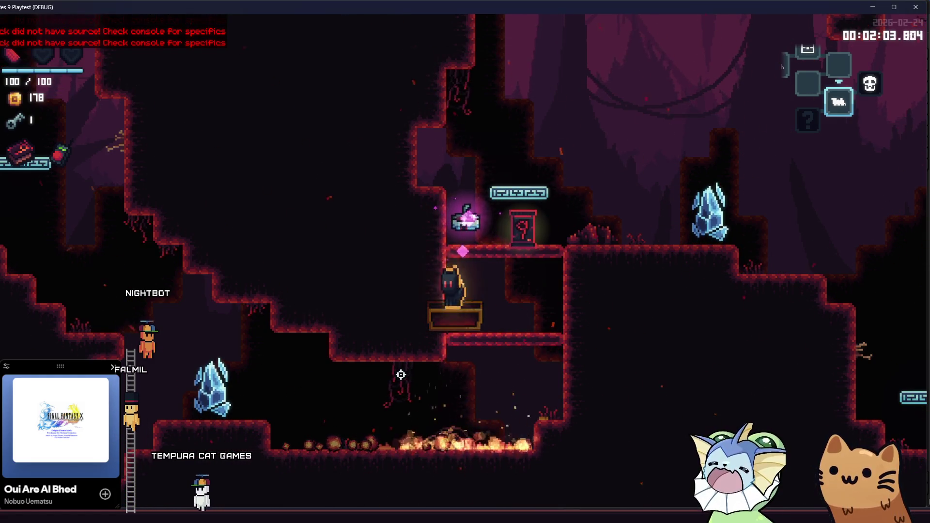
Open the chest, climb the shaft to the train station, and check the room map.
key("e")
key("space")
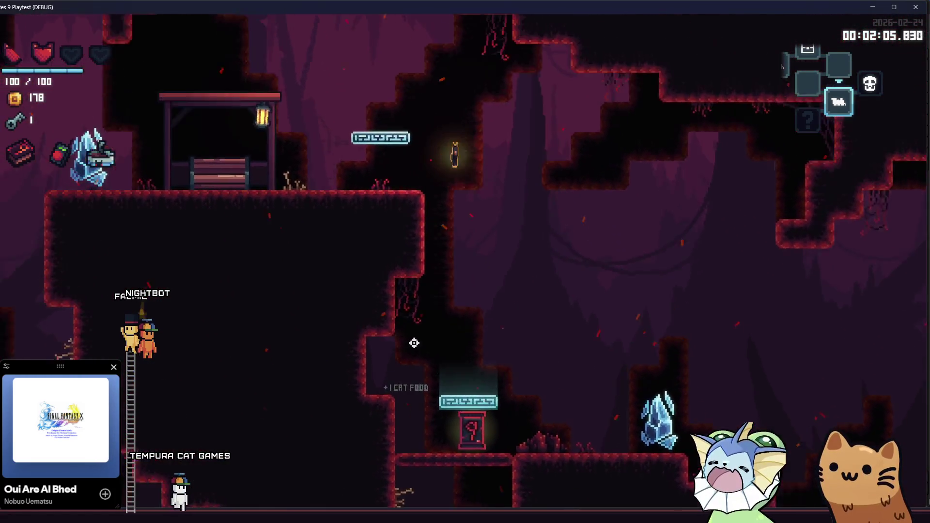
key("space")
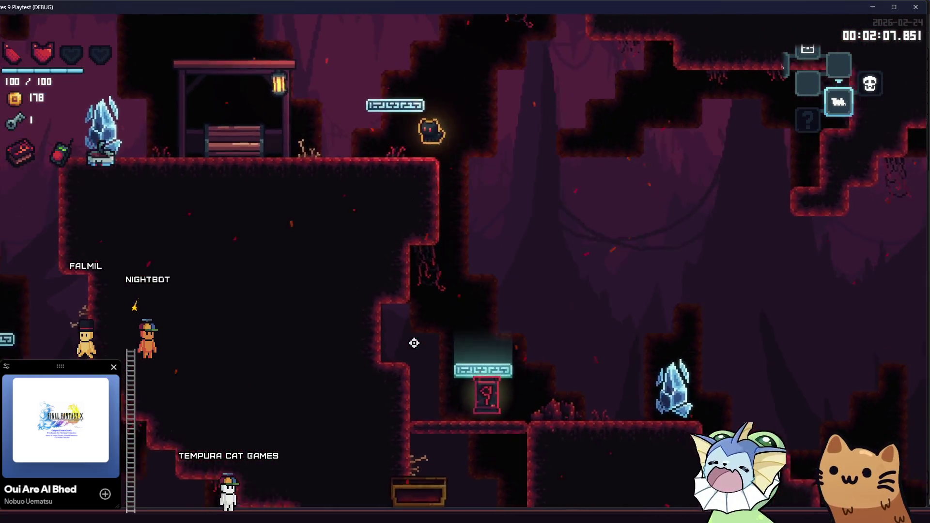
key("space")
key("a")
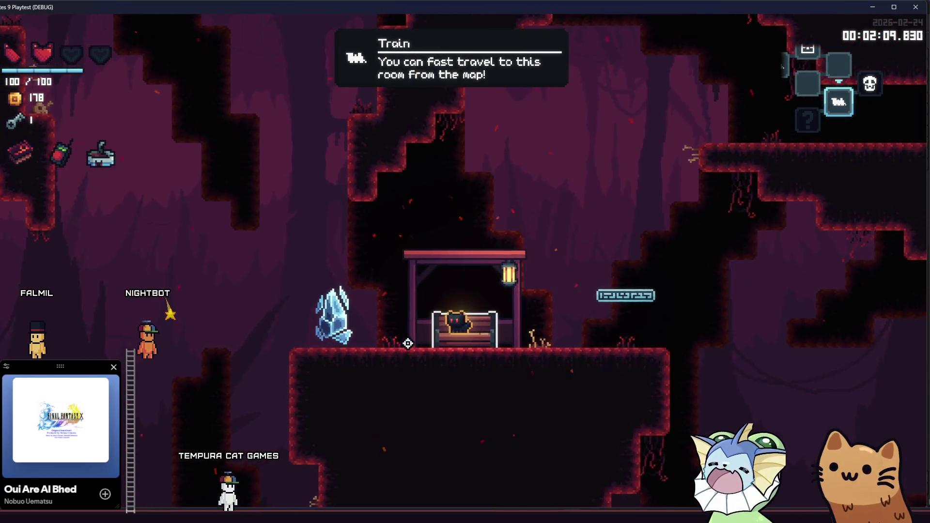
key("m")
key("a")
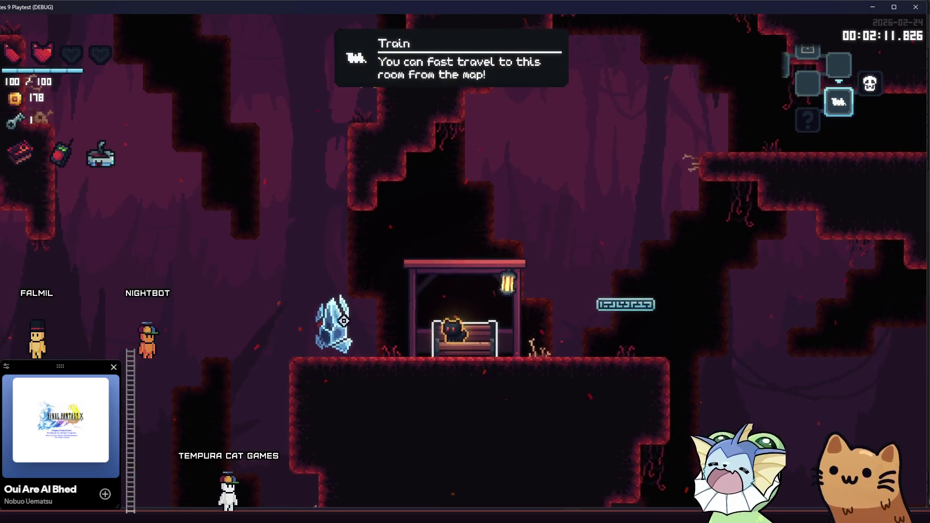
Run through the cave past the crystal and descend into the next enemy room.
key("space")
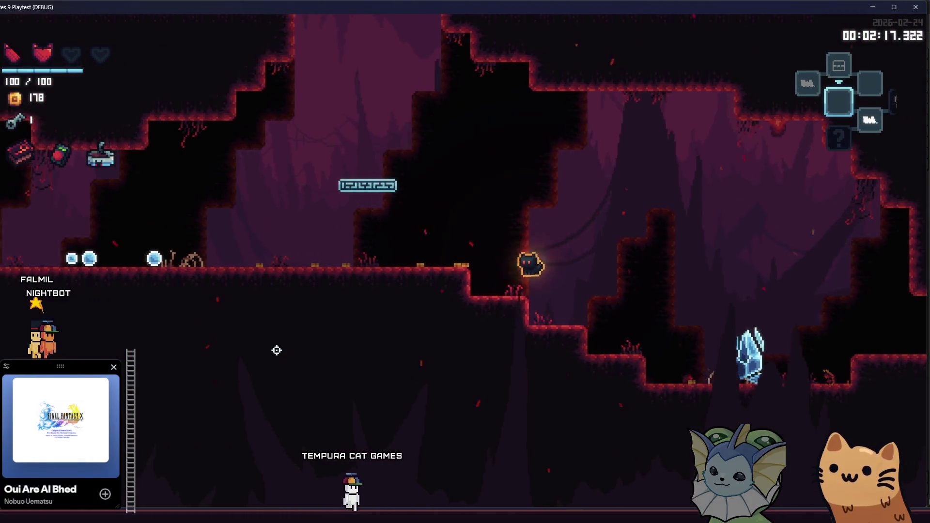
key("d")
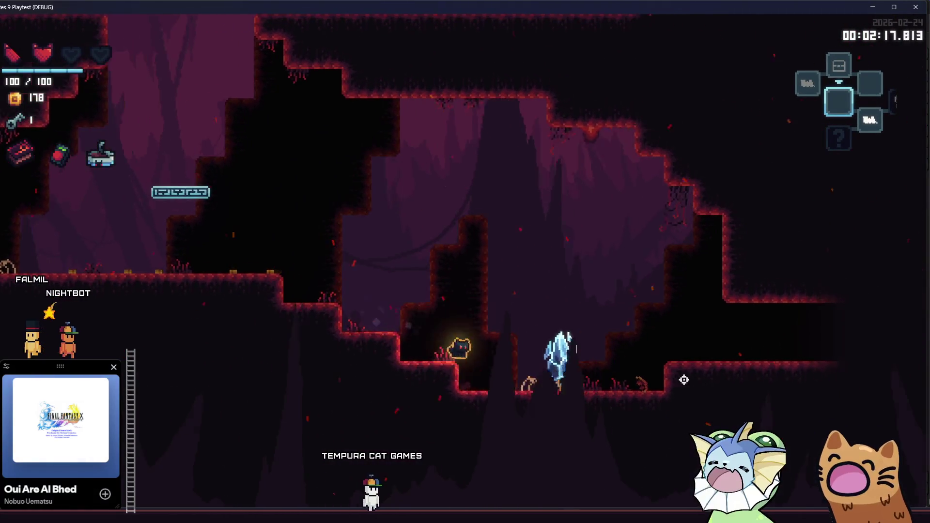
key("space")
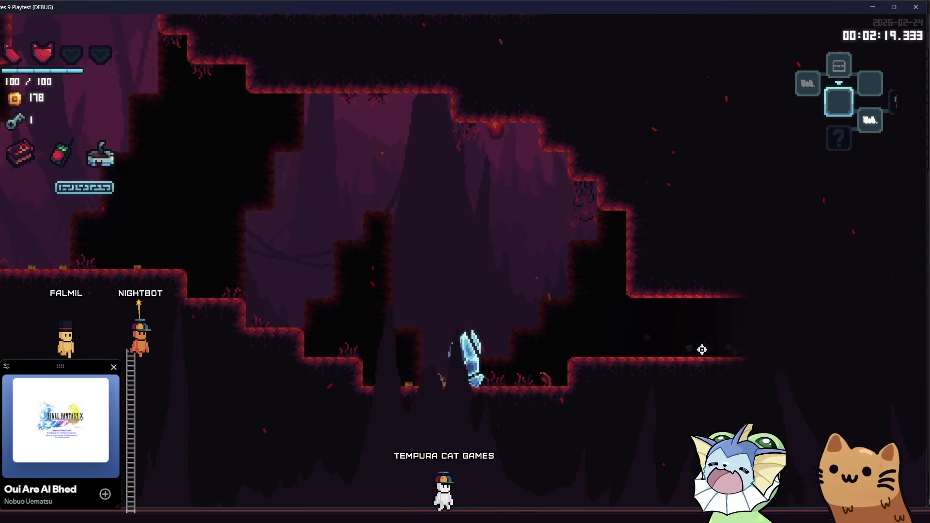
key("a")
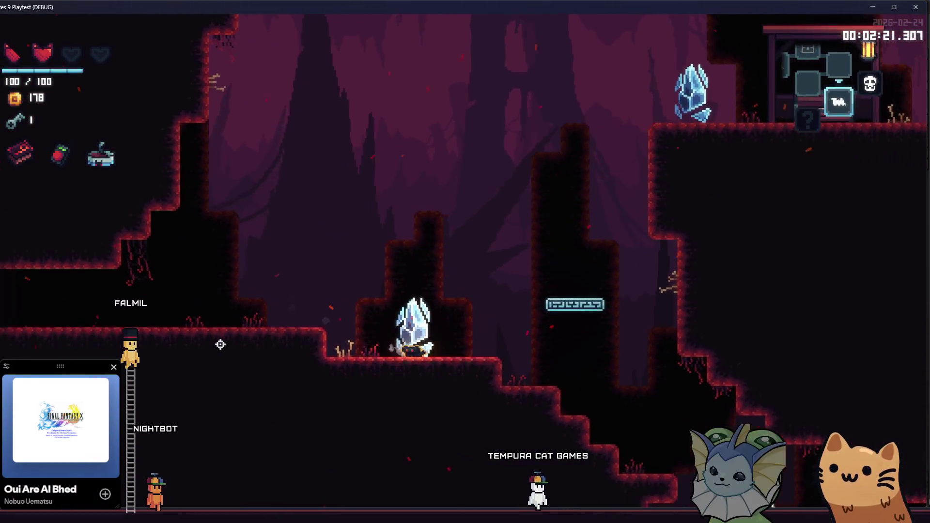
key("d")
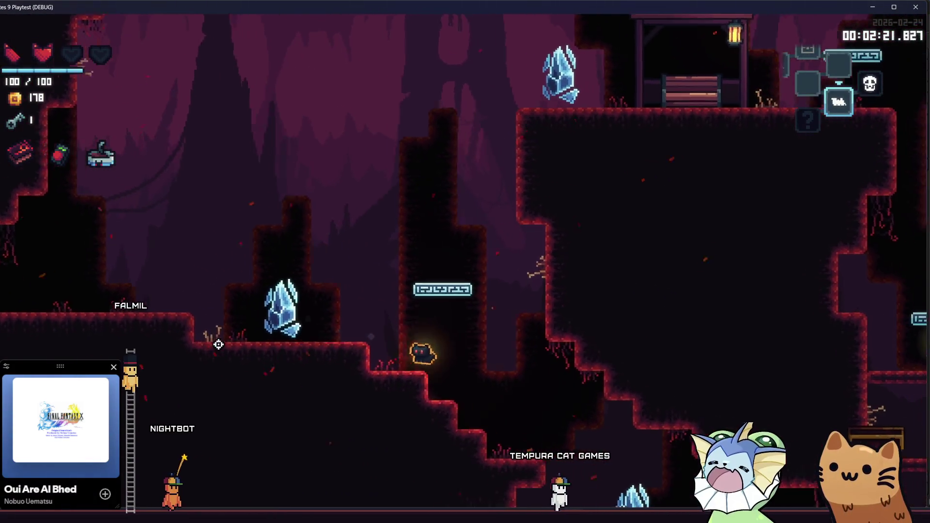
key("d")
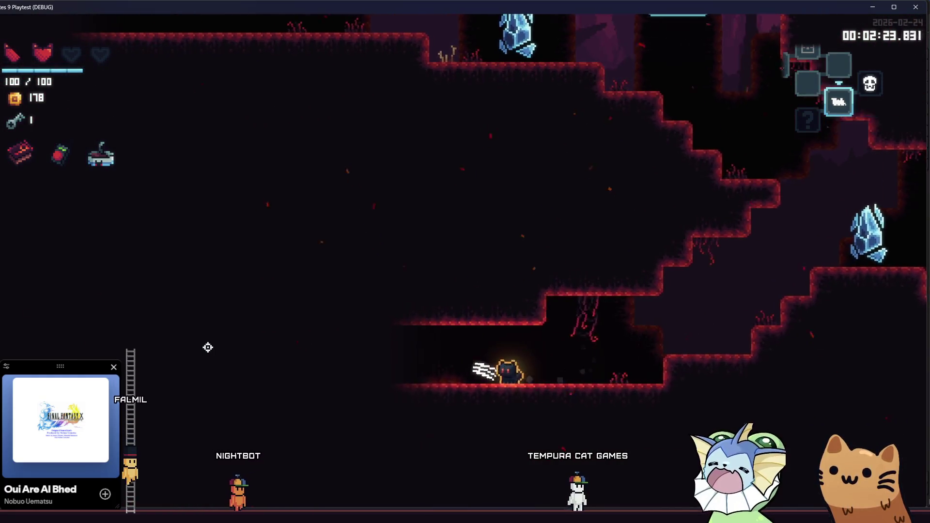
key("d")
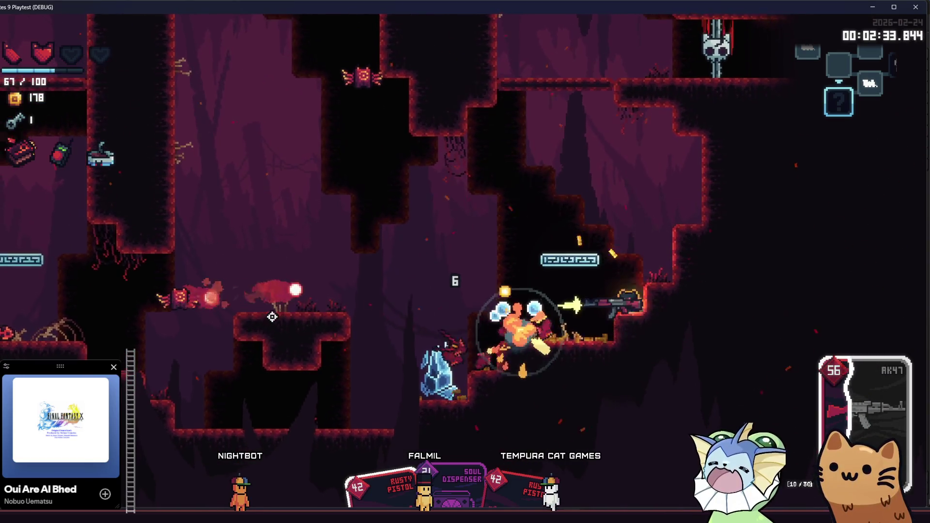
Fire the AK47 and pistol at the room's enemies while dodging their attacks.
key("a")
left_click(293, 312)
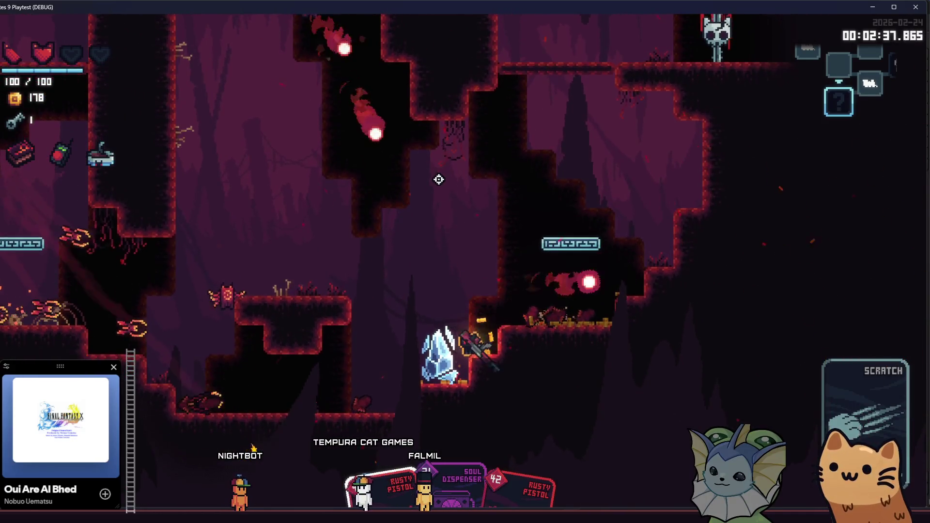
key("d")
key("space")
left_click(297, 302)
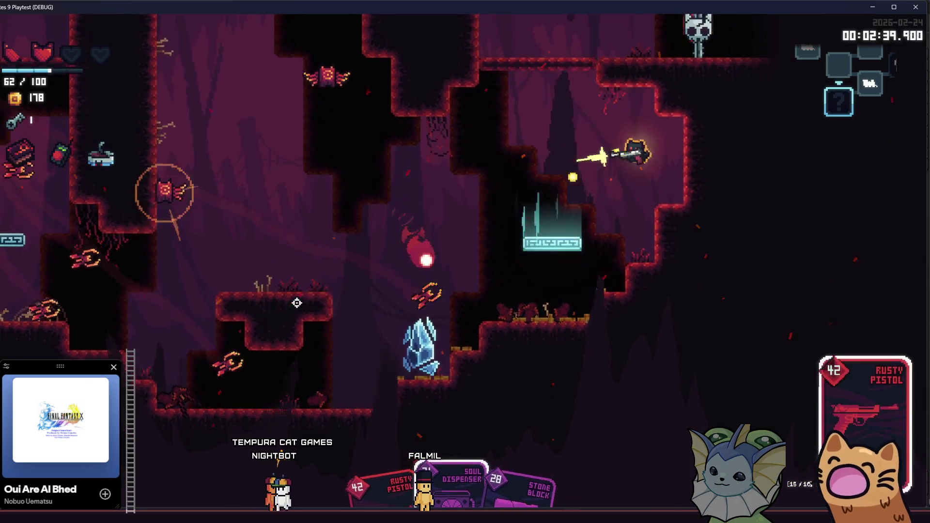
left_click(315, 220)
mouse_move(313, 243)
left_mouse_down()
mouse_move(386, 300)
mouse_move(355, 353)
mouse_move(388, 355)
mouse_move(343, 310)
mouse_move(332, 315)
mouse_move(353, 353)
mouse_move(405, 305)
mouse_move(412, 194)
mouse_move(461, 162)
mouse_move(647, 166)
mouse_move(637, 100)
mouse_move(631, 114)
mouse_move(376, 146)
mouse_move(471, 148)
left_mouse_up()
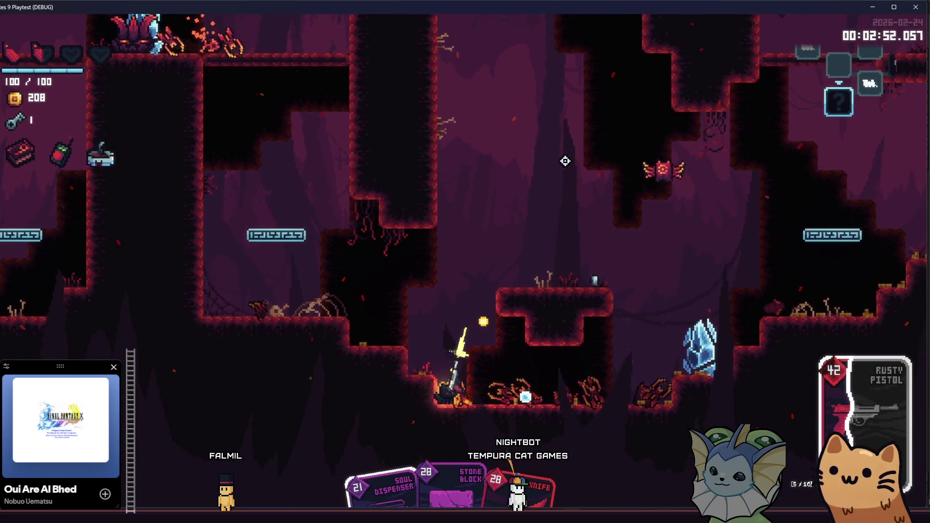
mouse_move(493, 241)
left_mouse_down()
mouse_move(373, 281)
mouse_move(384, 276)
mouse_move(427, 302)
left_mouse_up()
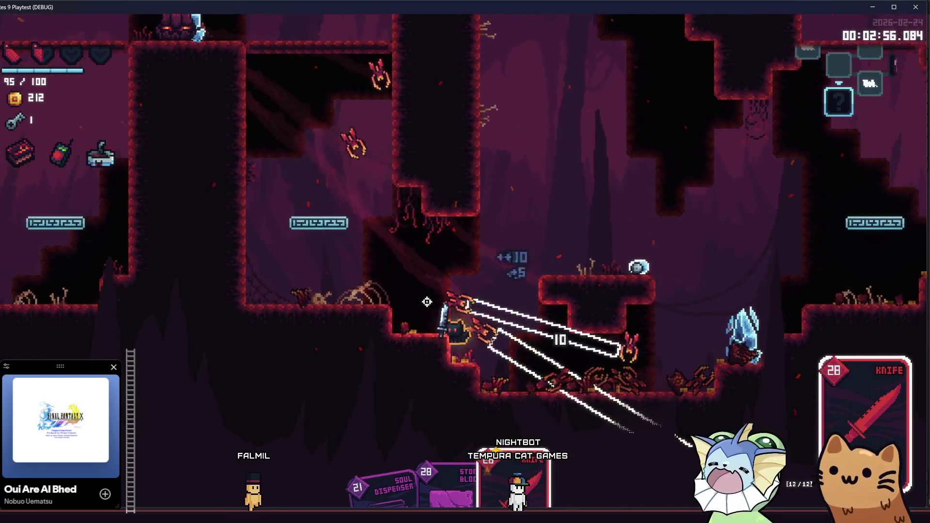
Finish off the remaining enemies with knife slashes and head right to the rewards.
left_click_drag(530, 345, 465, 285)
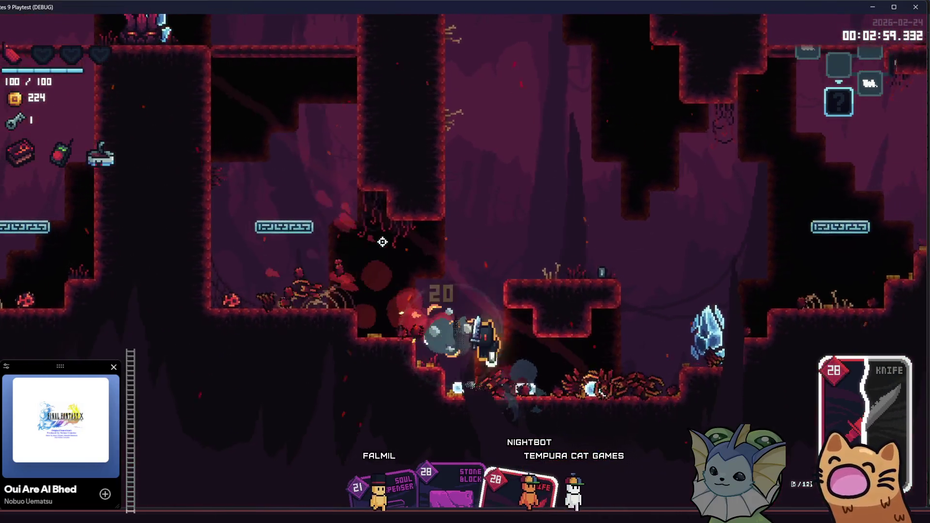
left_click(381, 243)
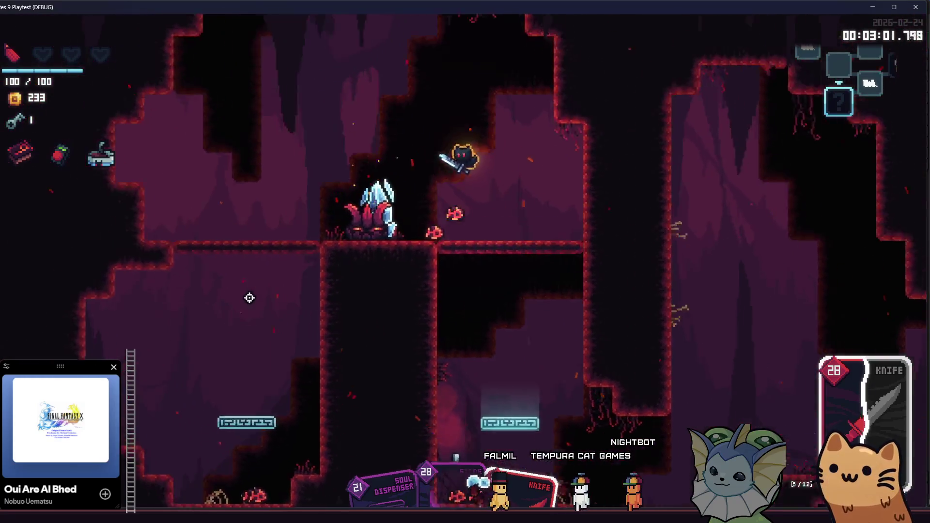
left_click(249, 297)
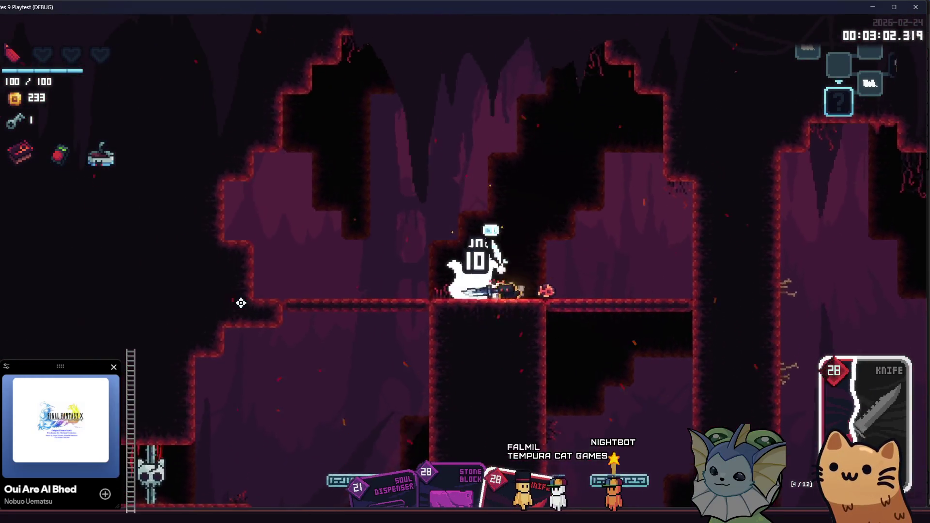
left_click(241, 303)
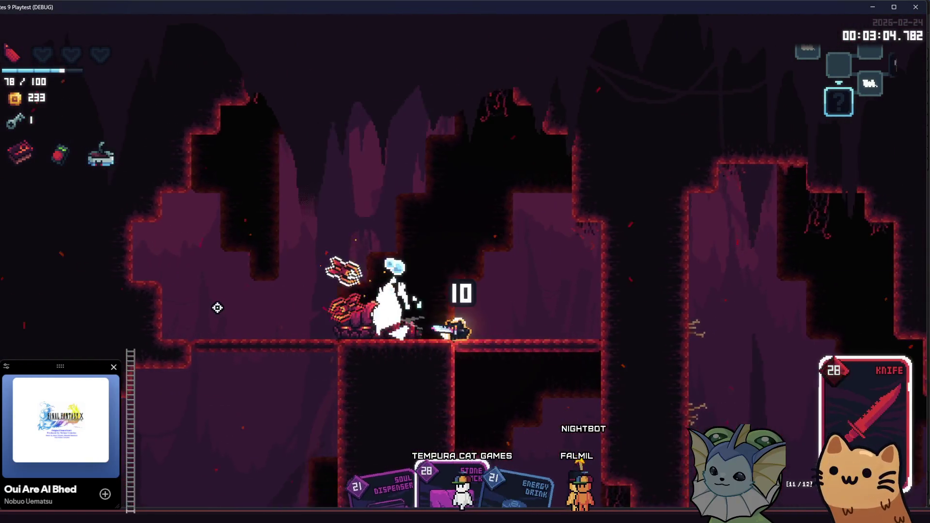
left_click(217, 307)
left_click(216, 307)
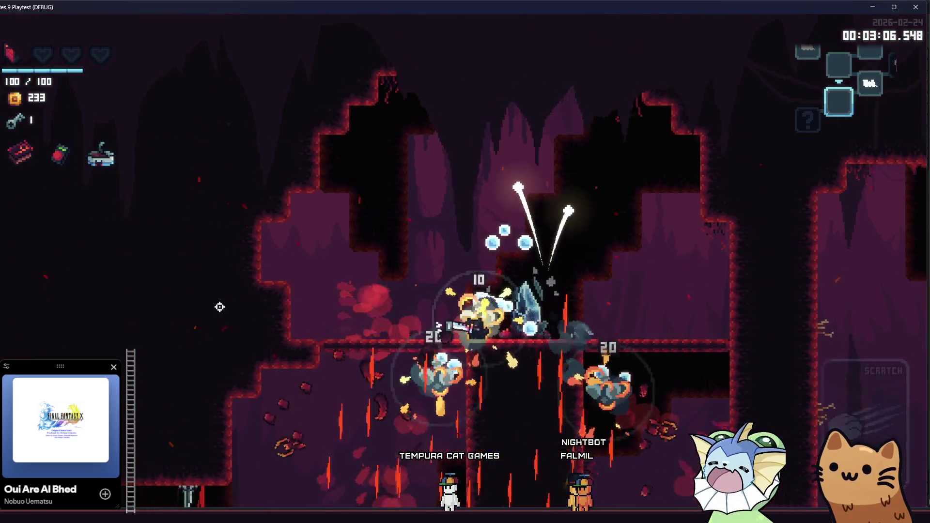
key("d")
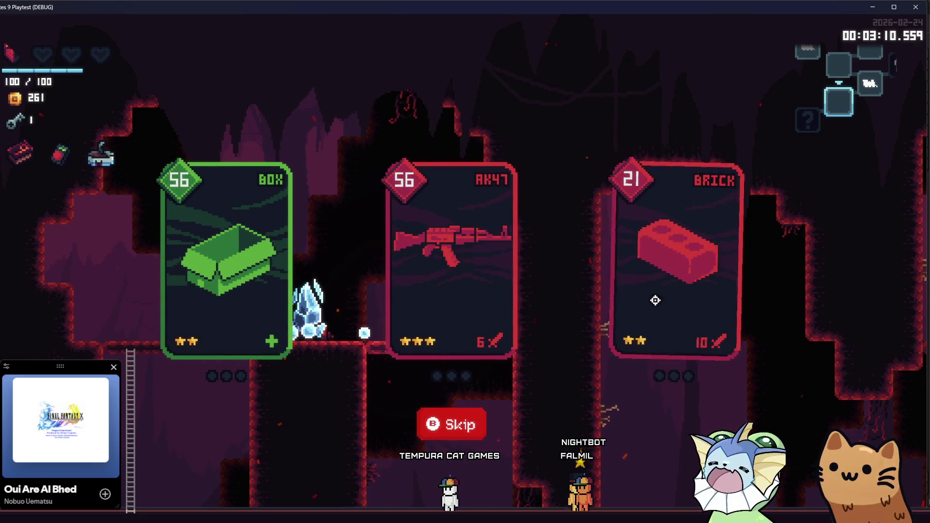
Grab the sticker capsule and teleport to the train room from the map.
key("a")
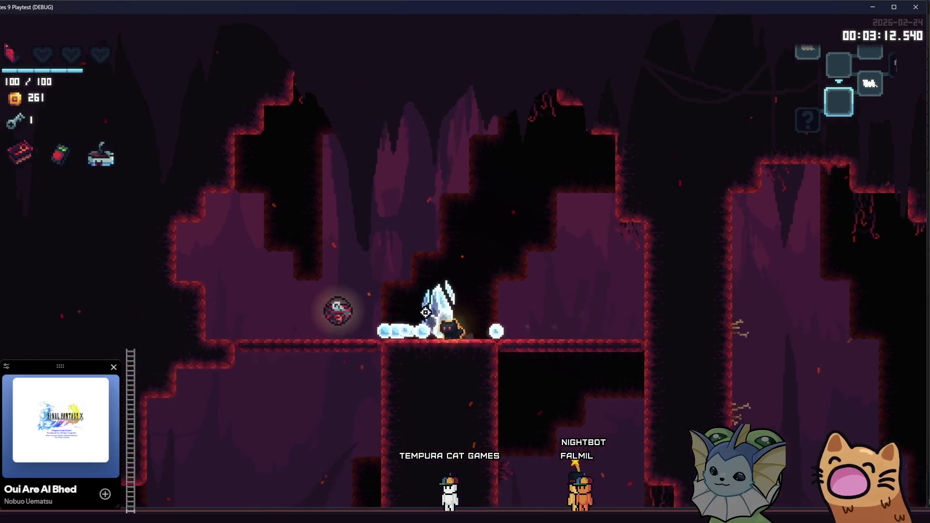
key("space")
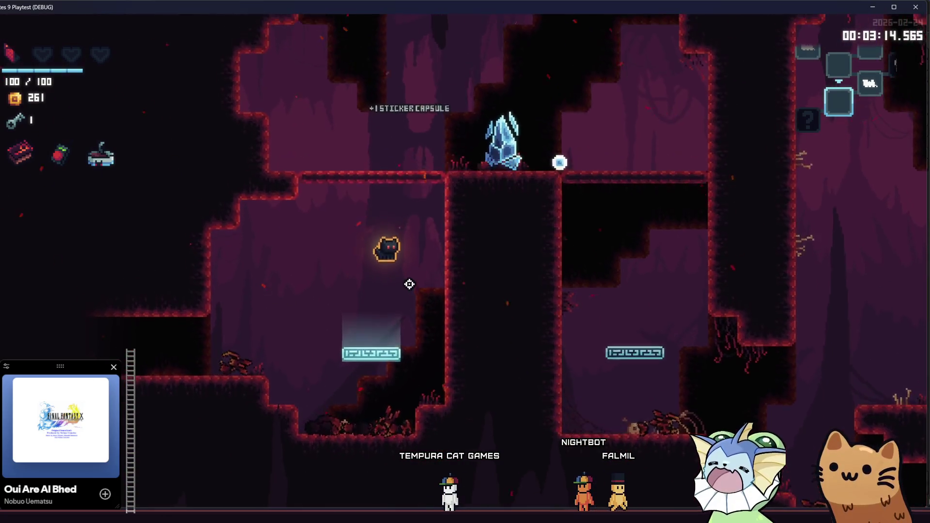
key("Tab")
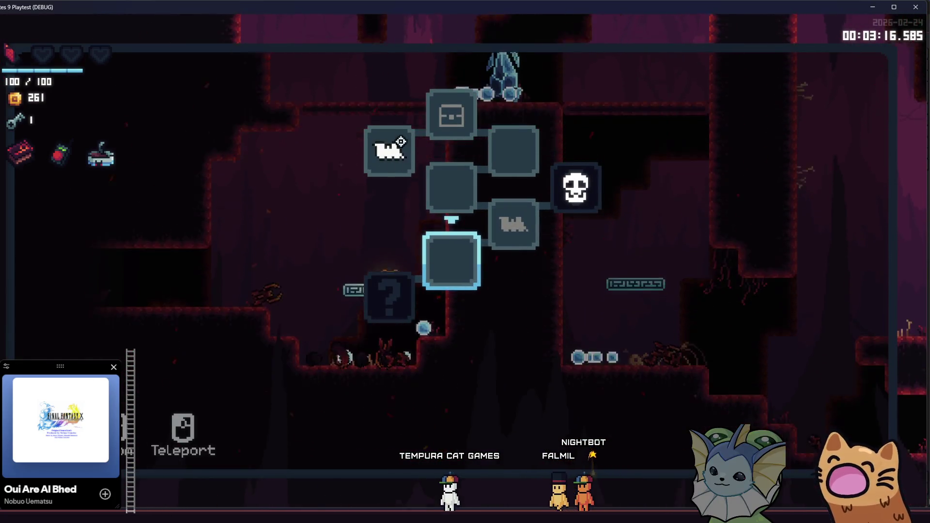
left_click(375, 146)
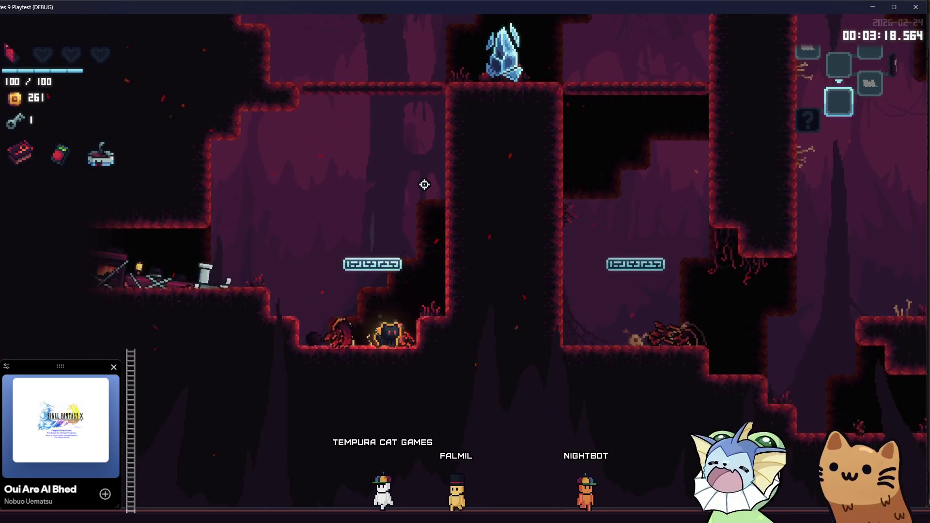
Visit the chest room for a salmon, climb the ladder, then switch to GitHub Desktop.
key("d")
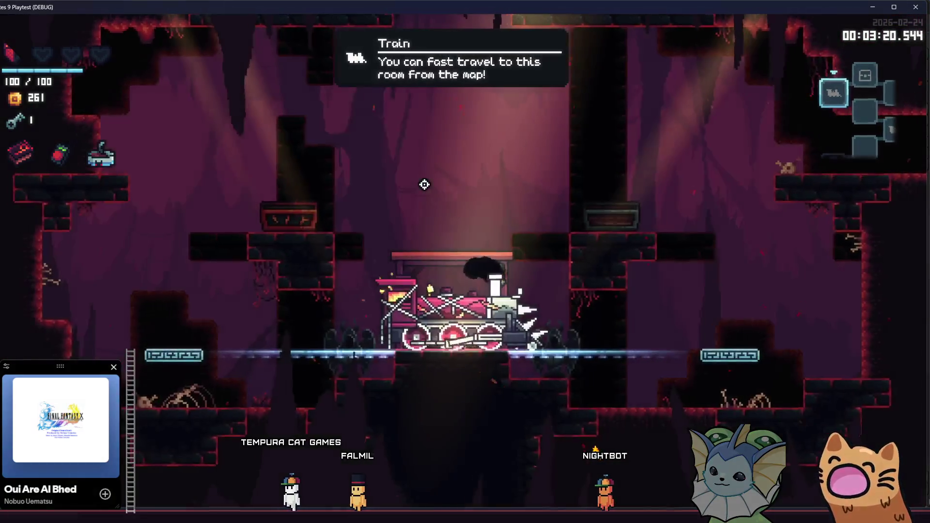
key("d")
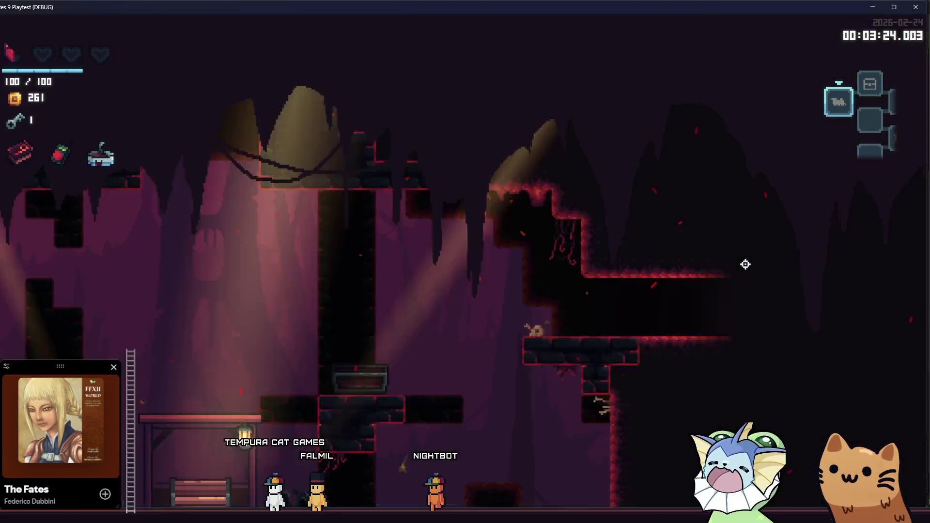
key("d")
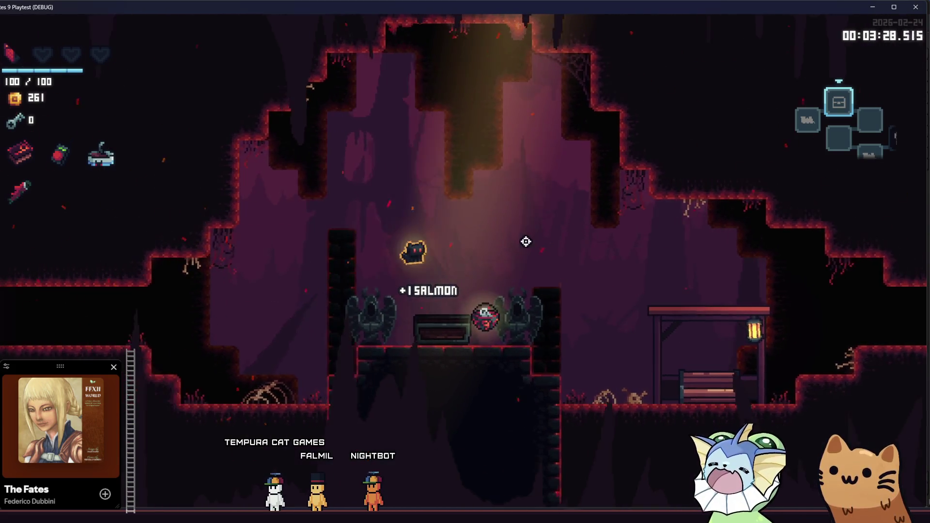
key("a")
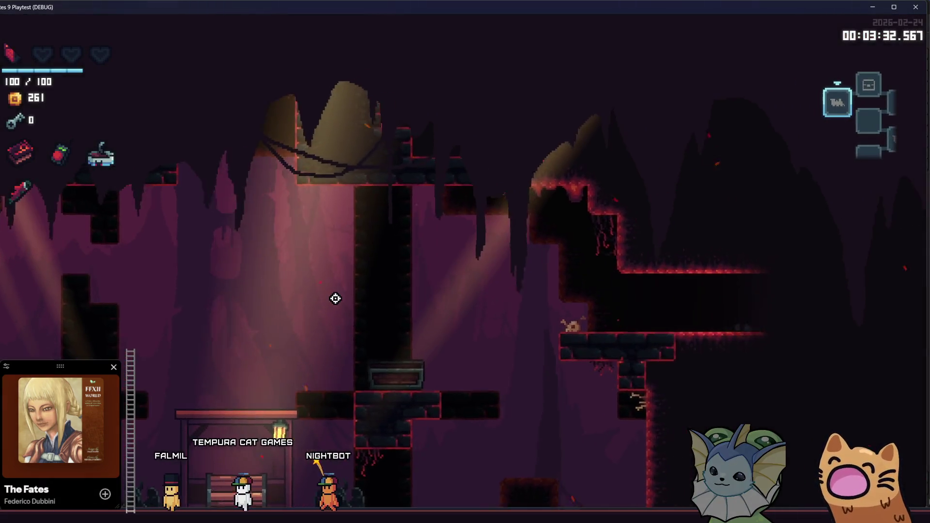
key("a")
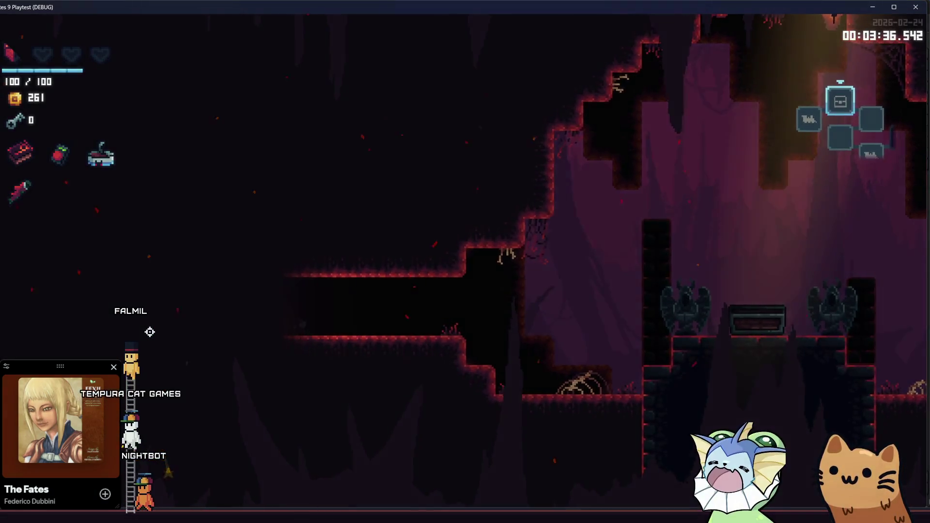
key("w")
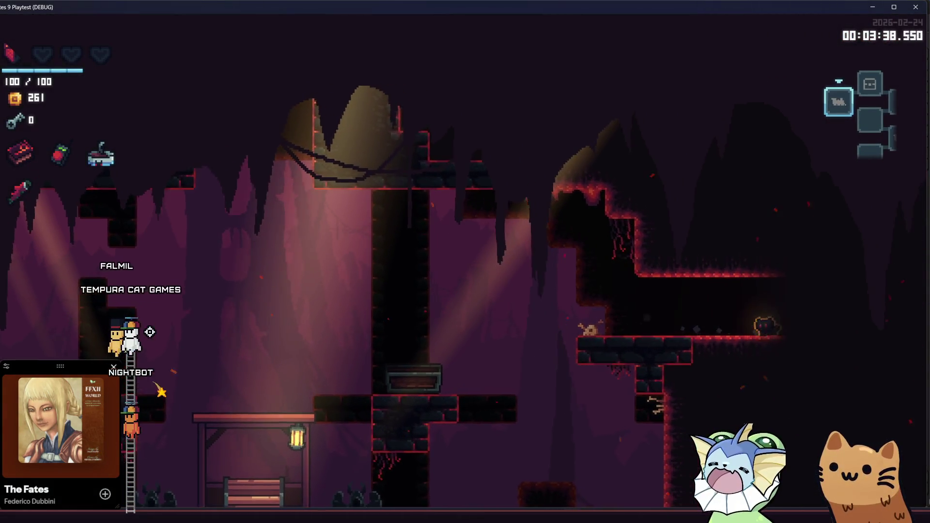
key("w")
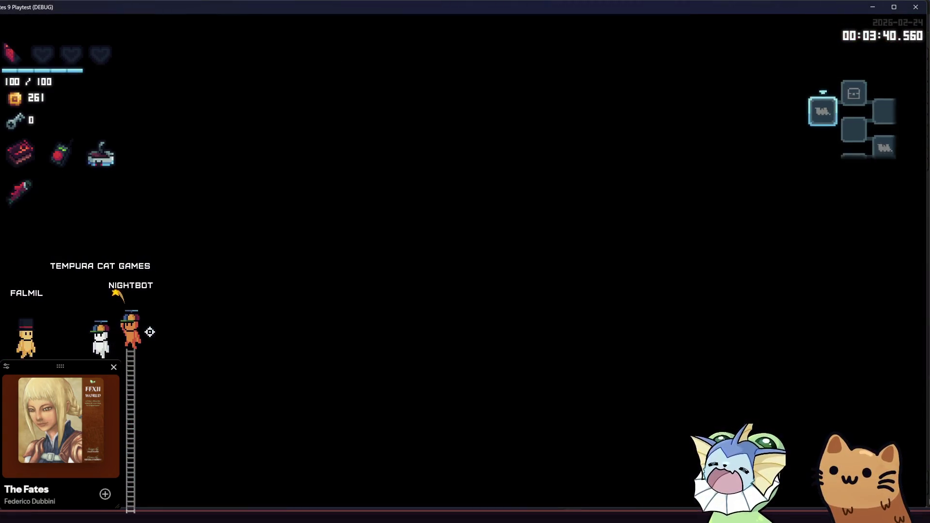
key("alt+Tab")
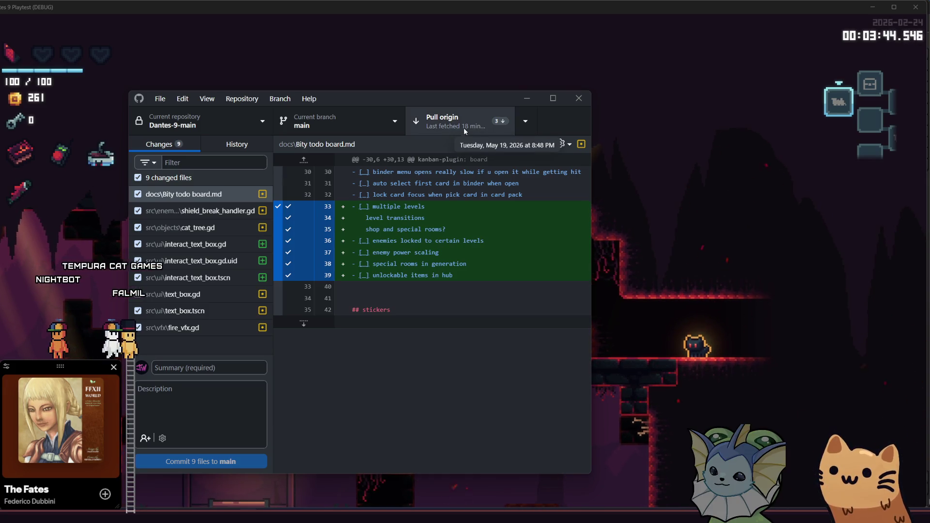
Close the playtest window, then pull and fetch origin for Dantes-9-main.
left_click(505, 13)
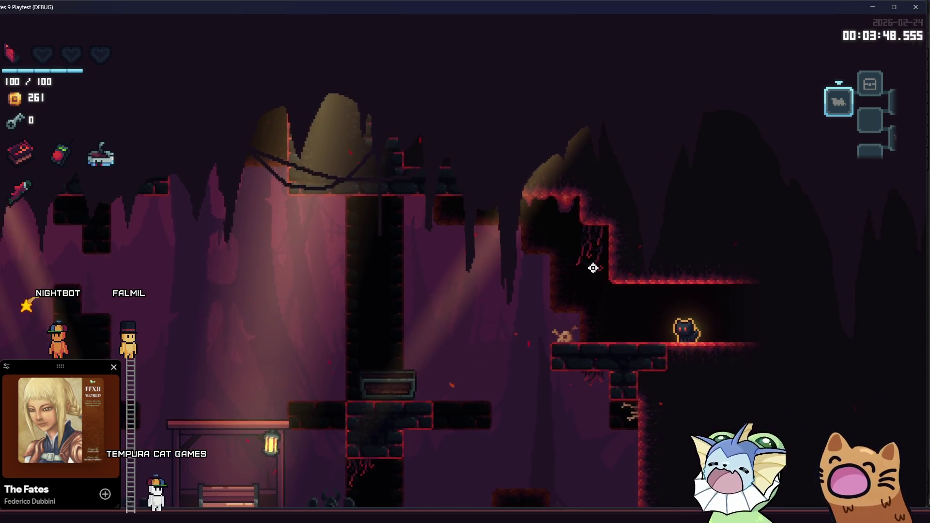
left_click(916, 10)
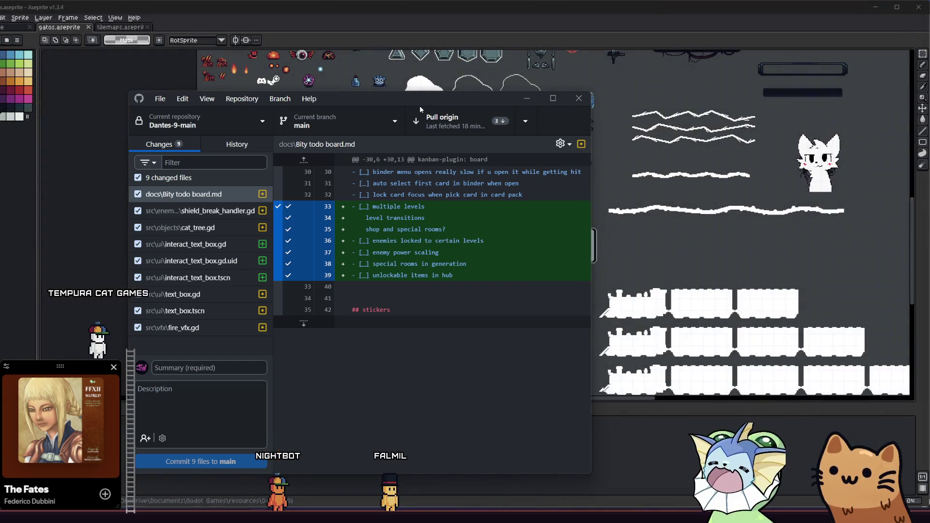
left_click(425, 119)
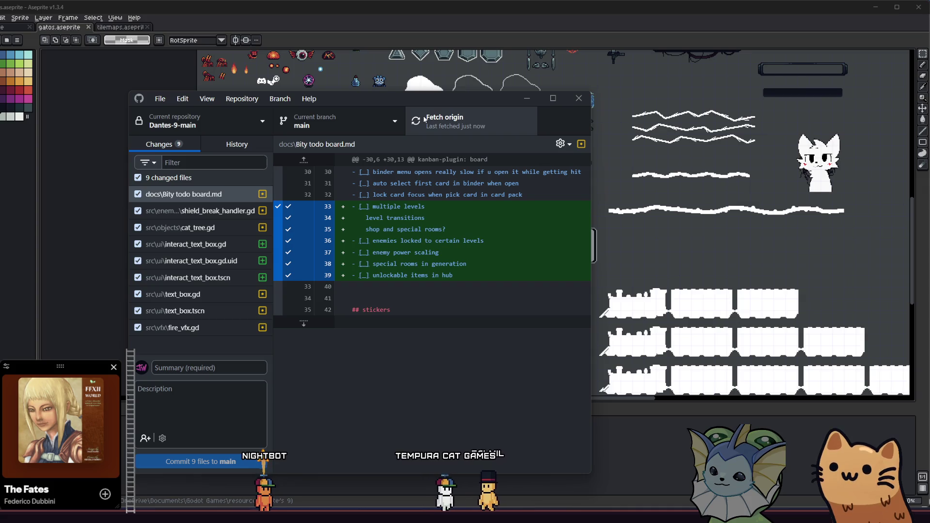
left_click(436, 121)
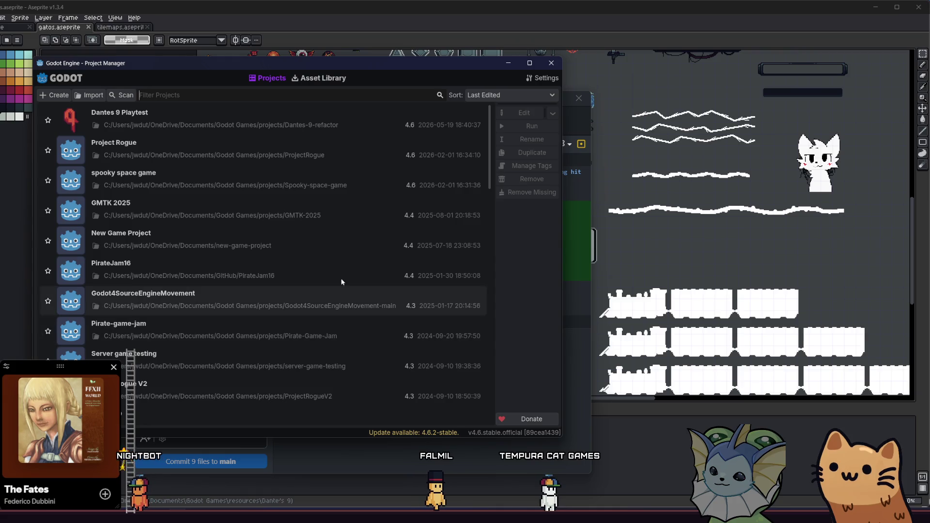
Reopen the Dantes 9 Playtest project from the Godot Project Manager list.
double_click(211, 120)
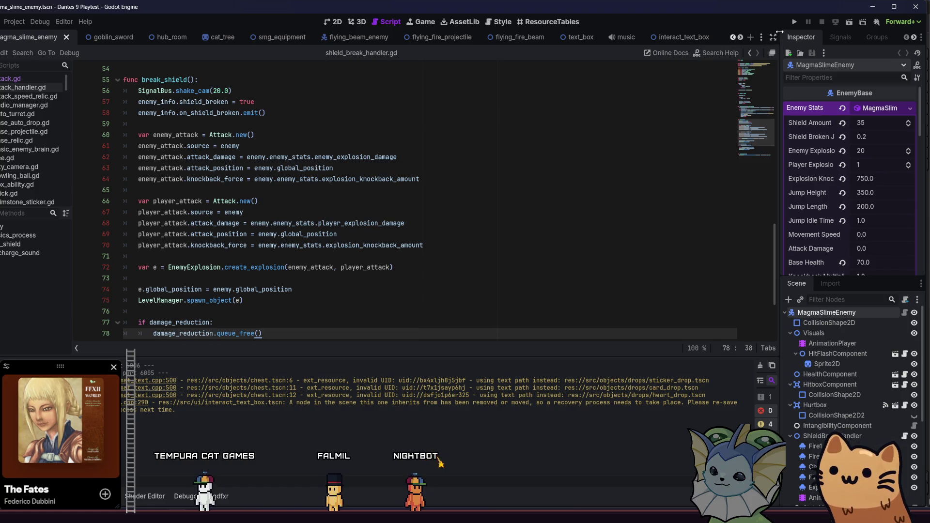
Run the project to launch the Dante's 9 Public Playtest debug build.
left_click(794, 23)
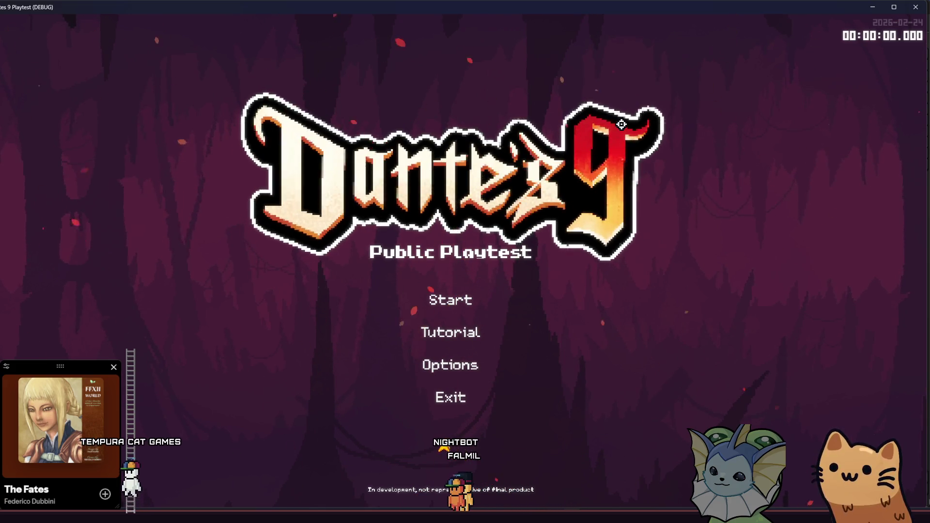
Start from the title screen, board the train, and climb the ladder into the first cave room.
left_click(459, 299)
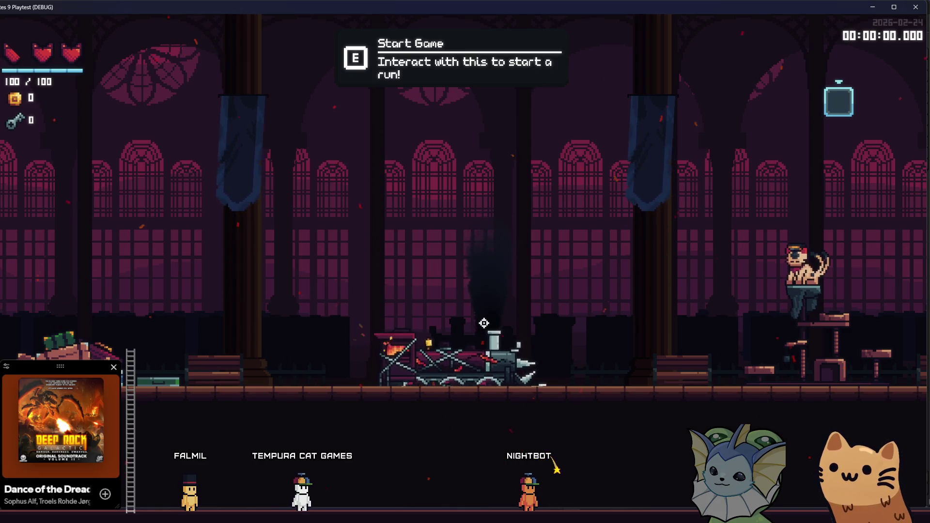
key("e")
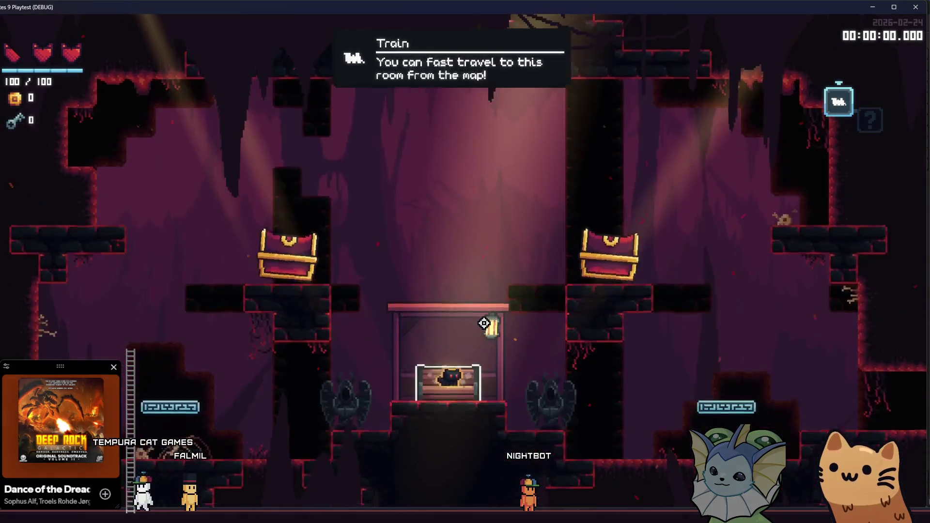
key("space")
key("a")
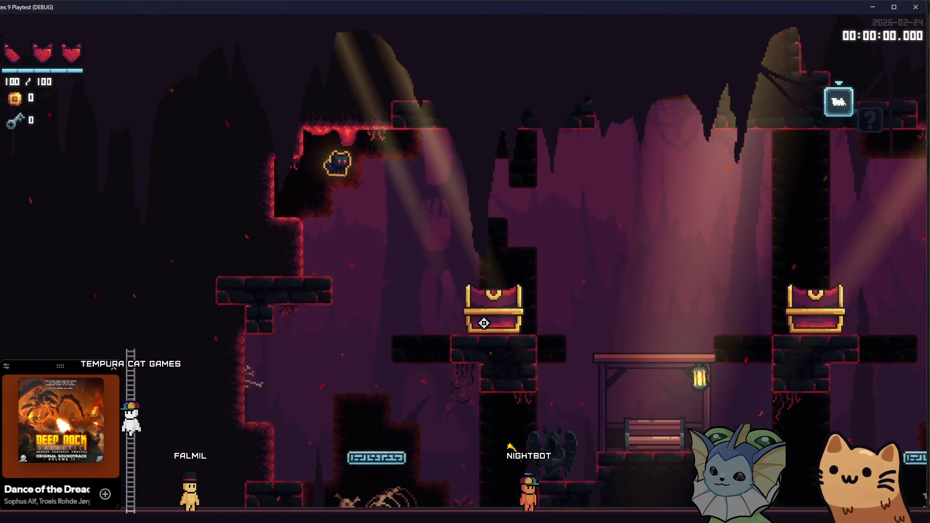
key("w")
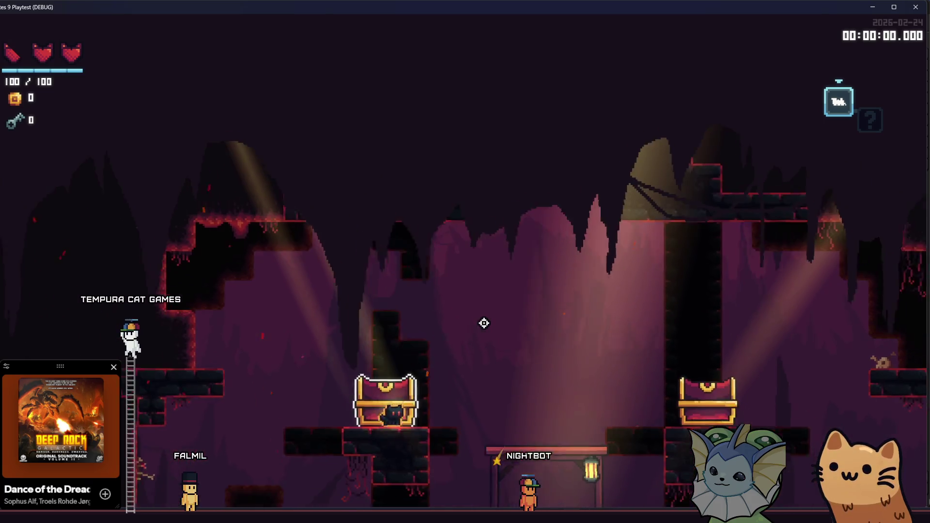
key("w")
key("a")
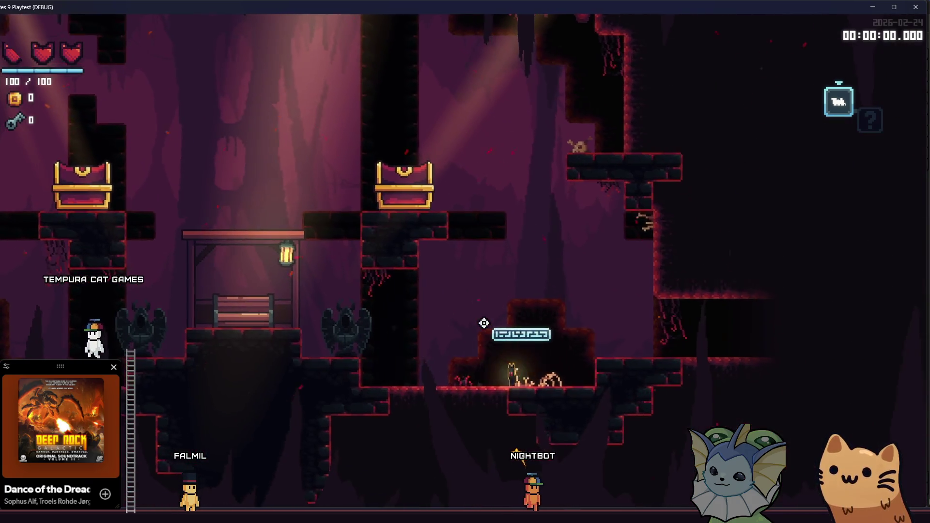
key("d")
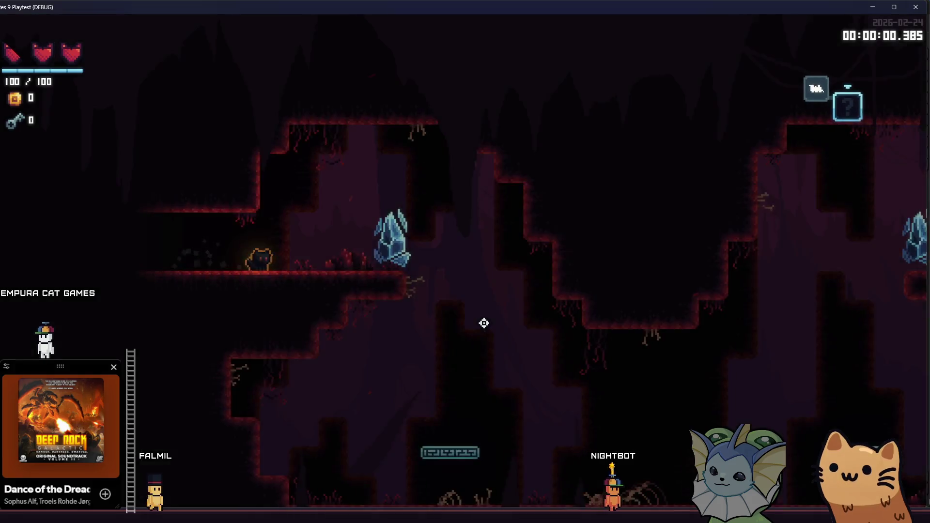
key("a")
scroll(484, 323, "down", 1)
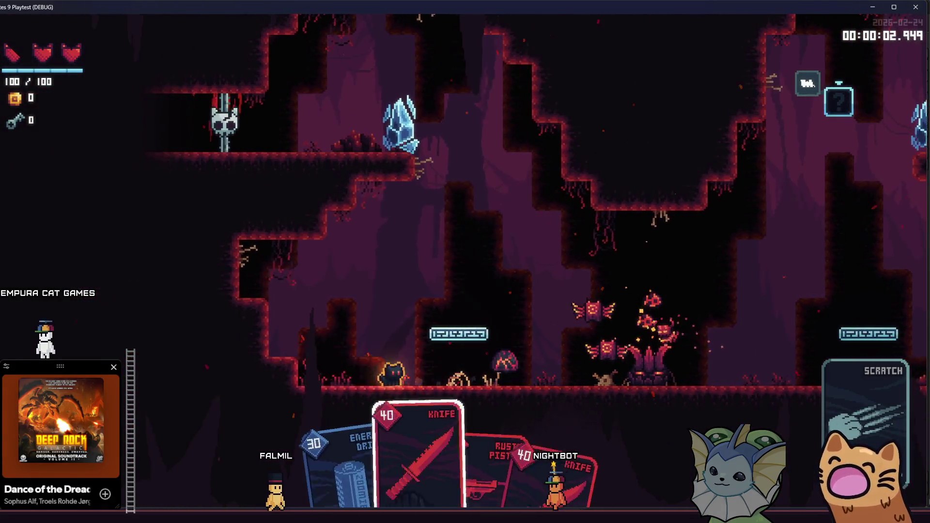
Fire the Rusty Pistol at the enemies and move along the crystal ledge.
scroll(634, 353, "down", 1)
left_click(634, 353)
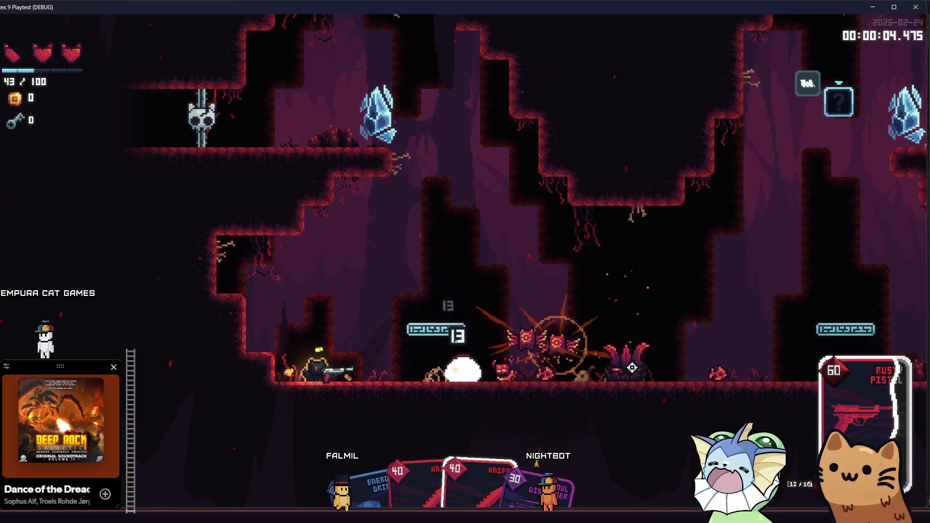
key("space")
key("space")
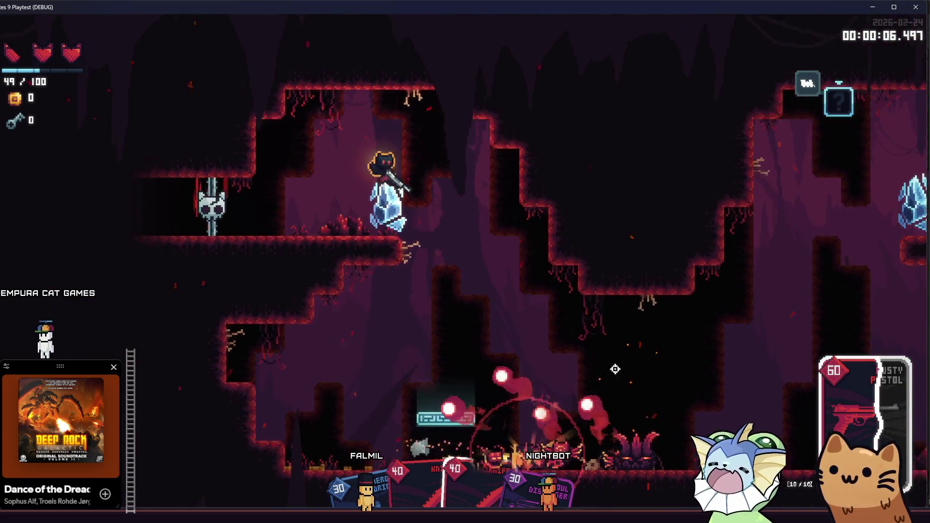
key("a")
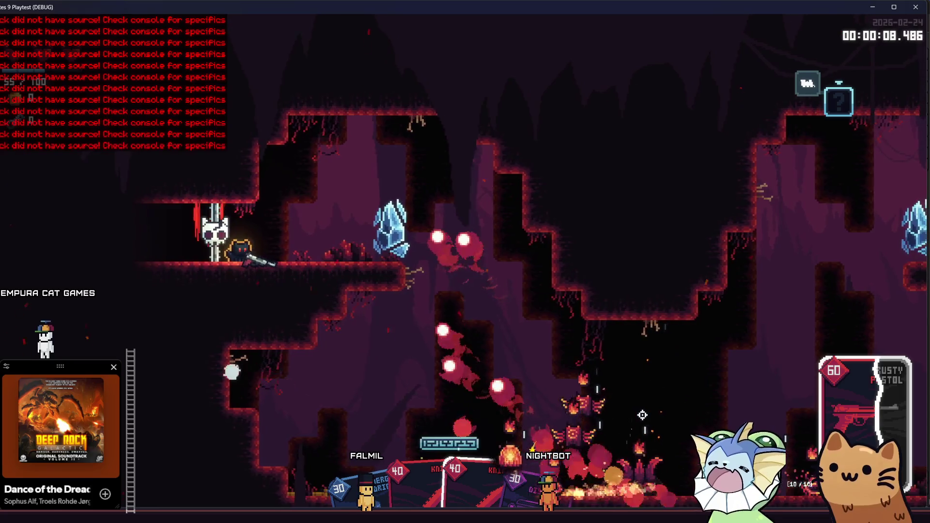
key("d")
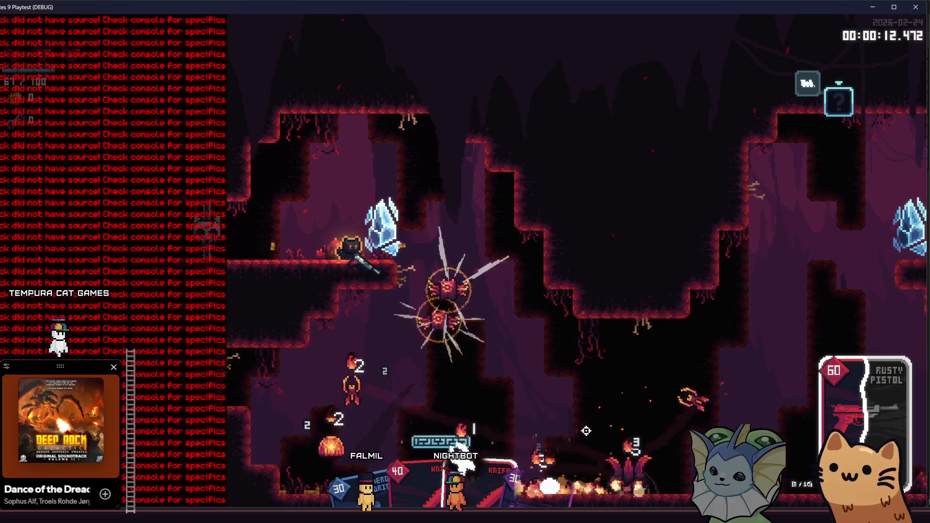
key("d")
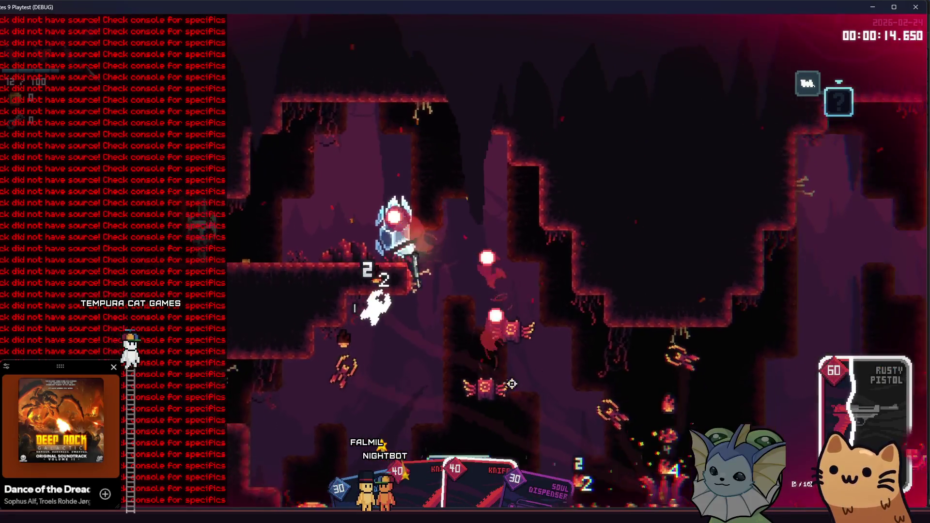
key("d")
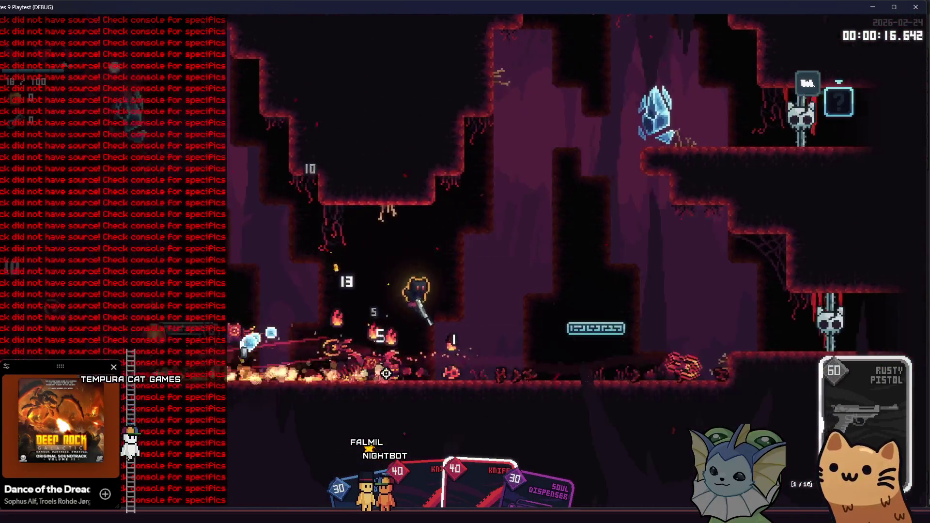
Switch to the Knife and fight the enemies on the lower level until defeated.
key("d")
scroll(315, 371, "down", 1)
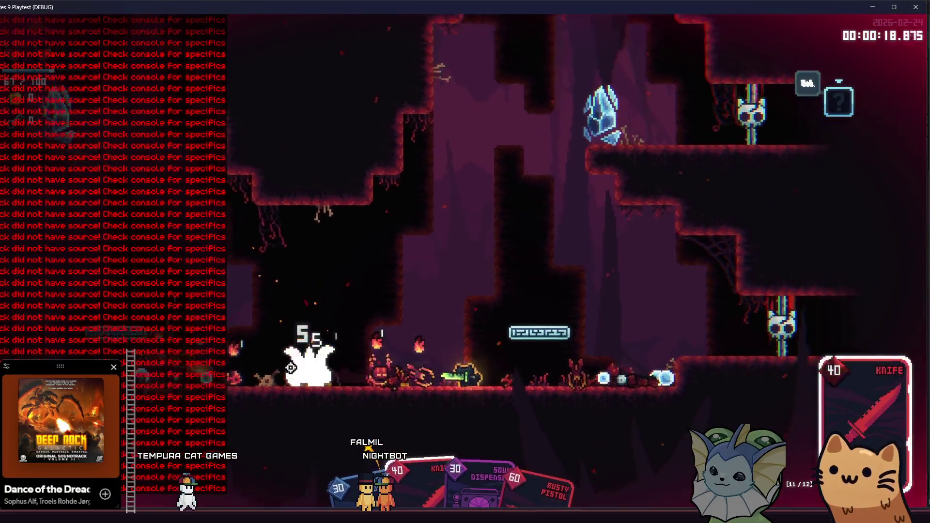
key("d")
left_click(290, 367)
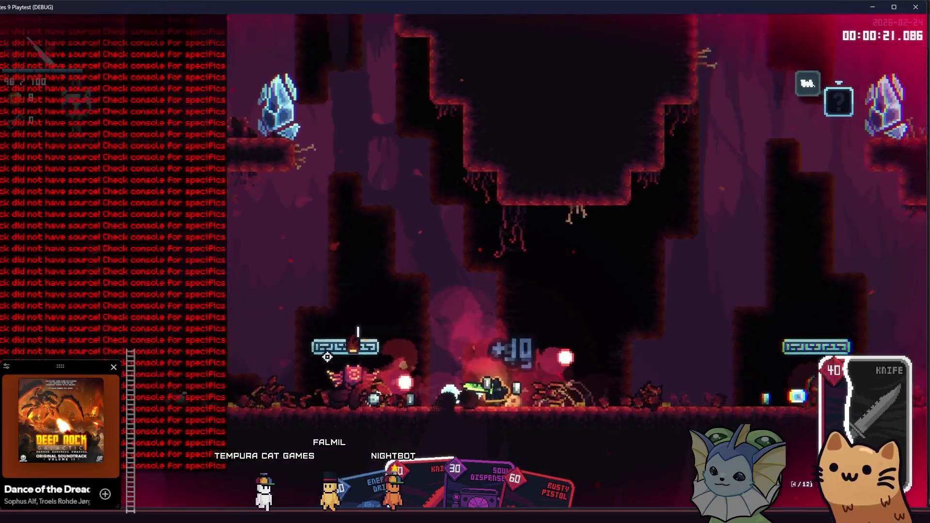
key("a")
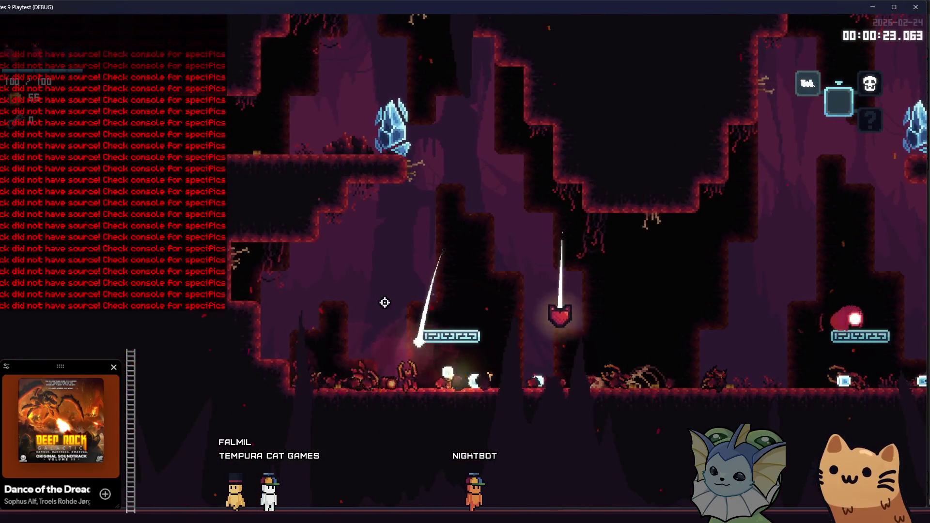
key("a")
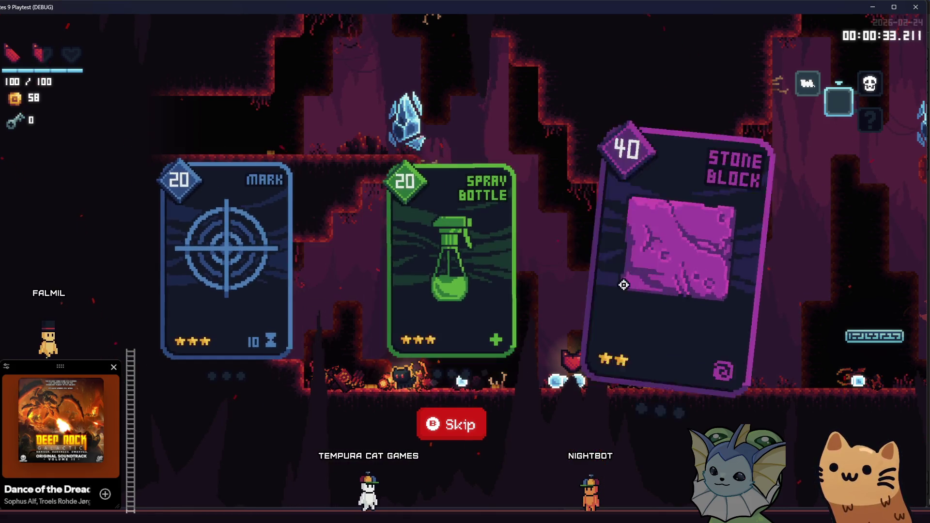
Pick a reward card, then close the playtest window to return to the editor.
left_click(684, 282)
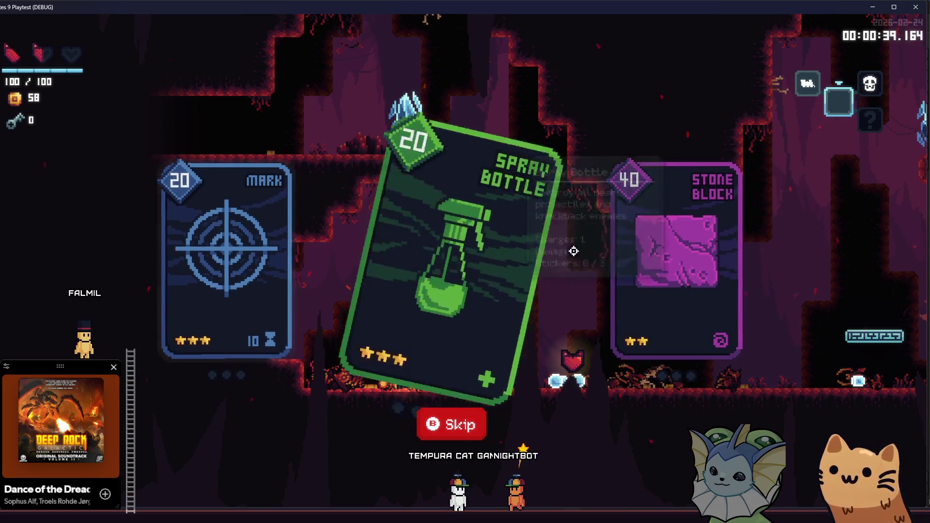
left_click(913, 7)
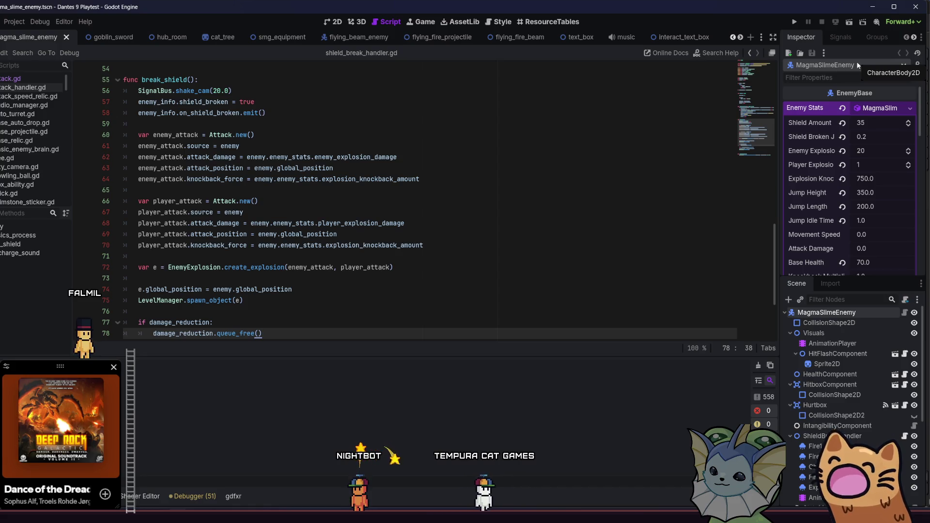
Show the FileSystem panel listing the kenney impact sounds .ogg clips.
key("alt+f")
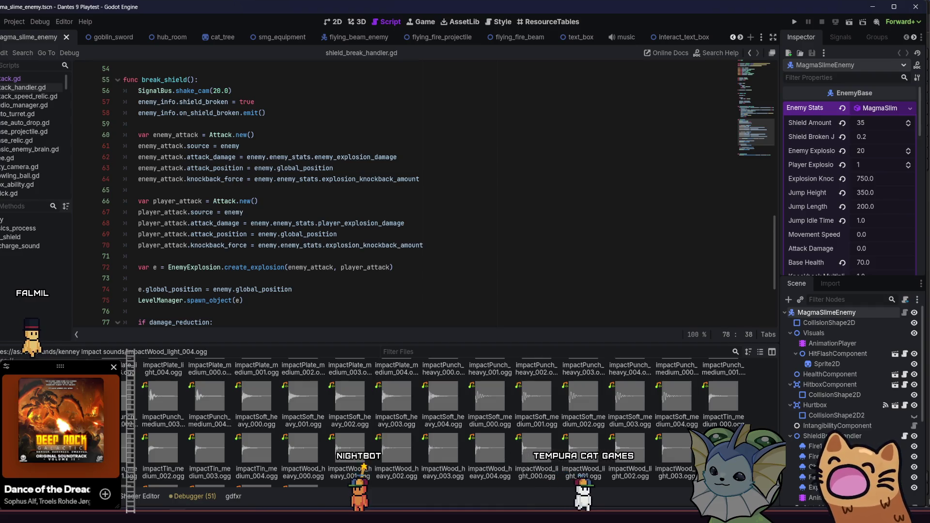